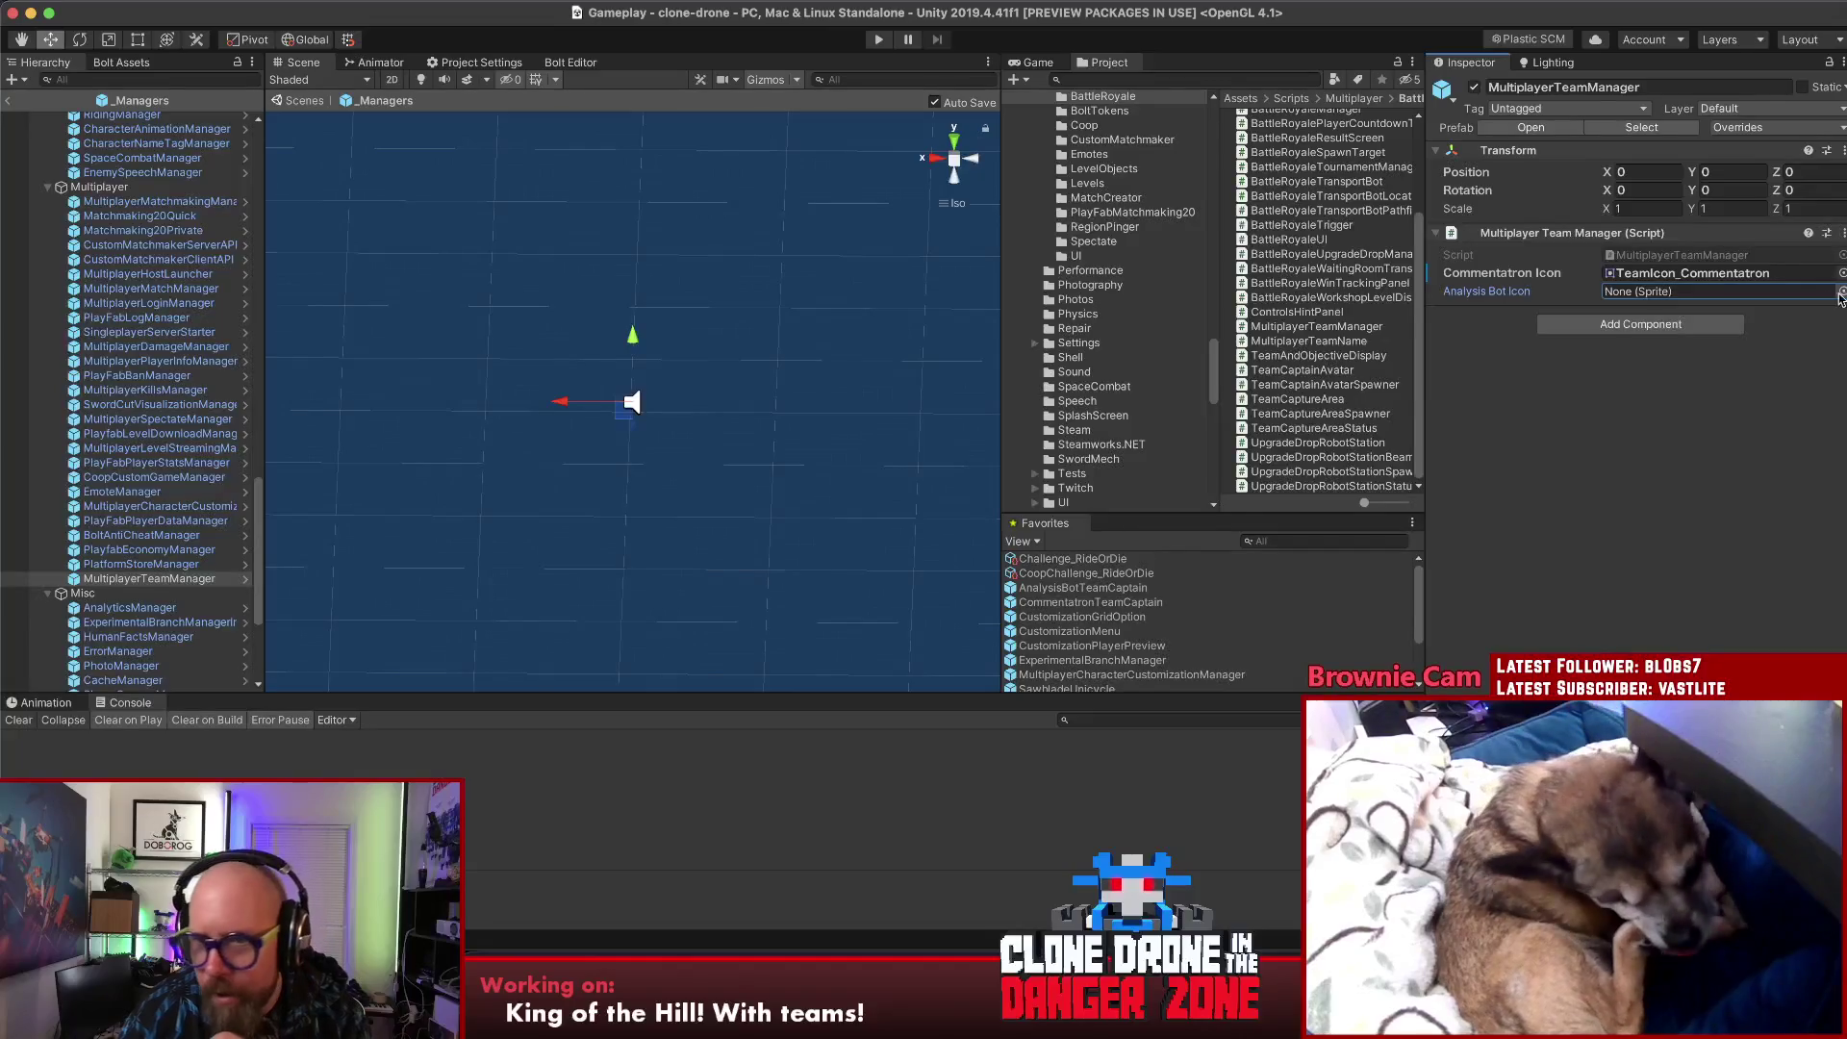
- Search 'teamic' in the sprite picker and set Analysis Bot Icon to TeamIcon_AnalysisBot
click(1843, 295)
key(Escape)
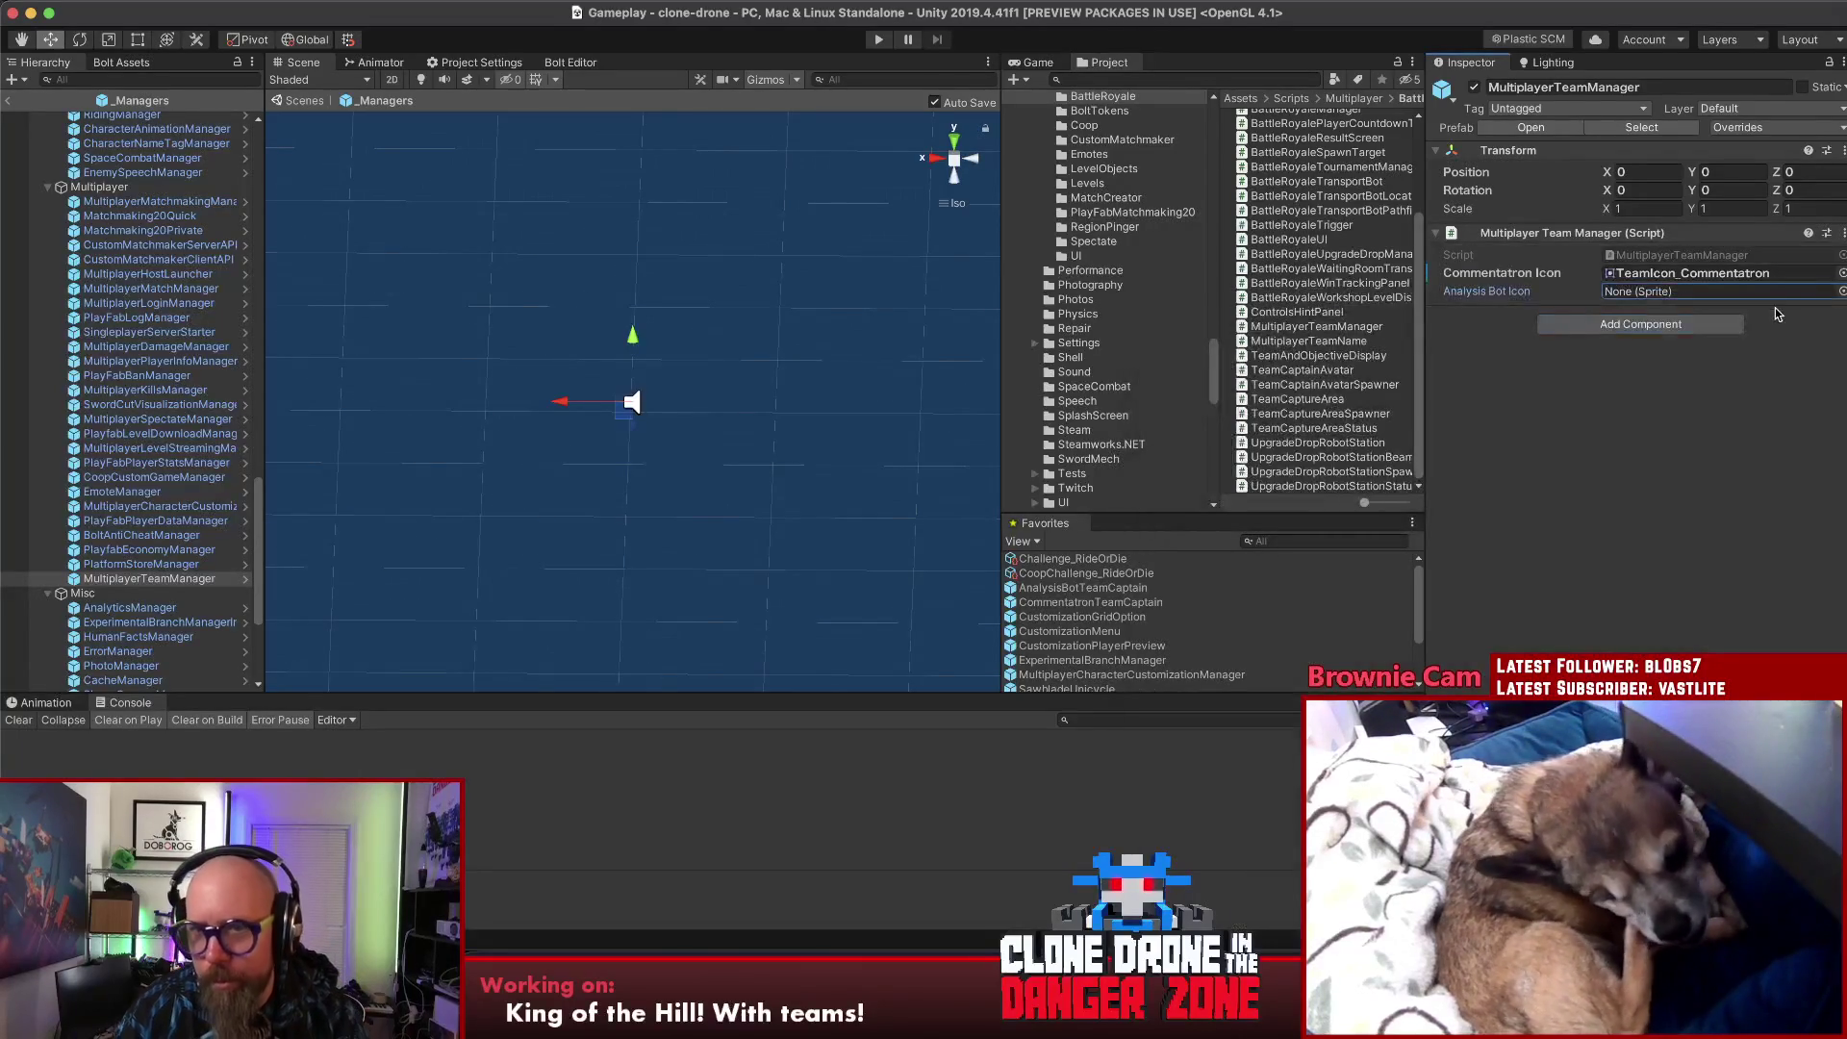
click(1843, 293)
text(t)
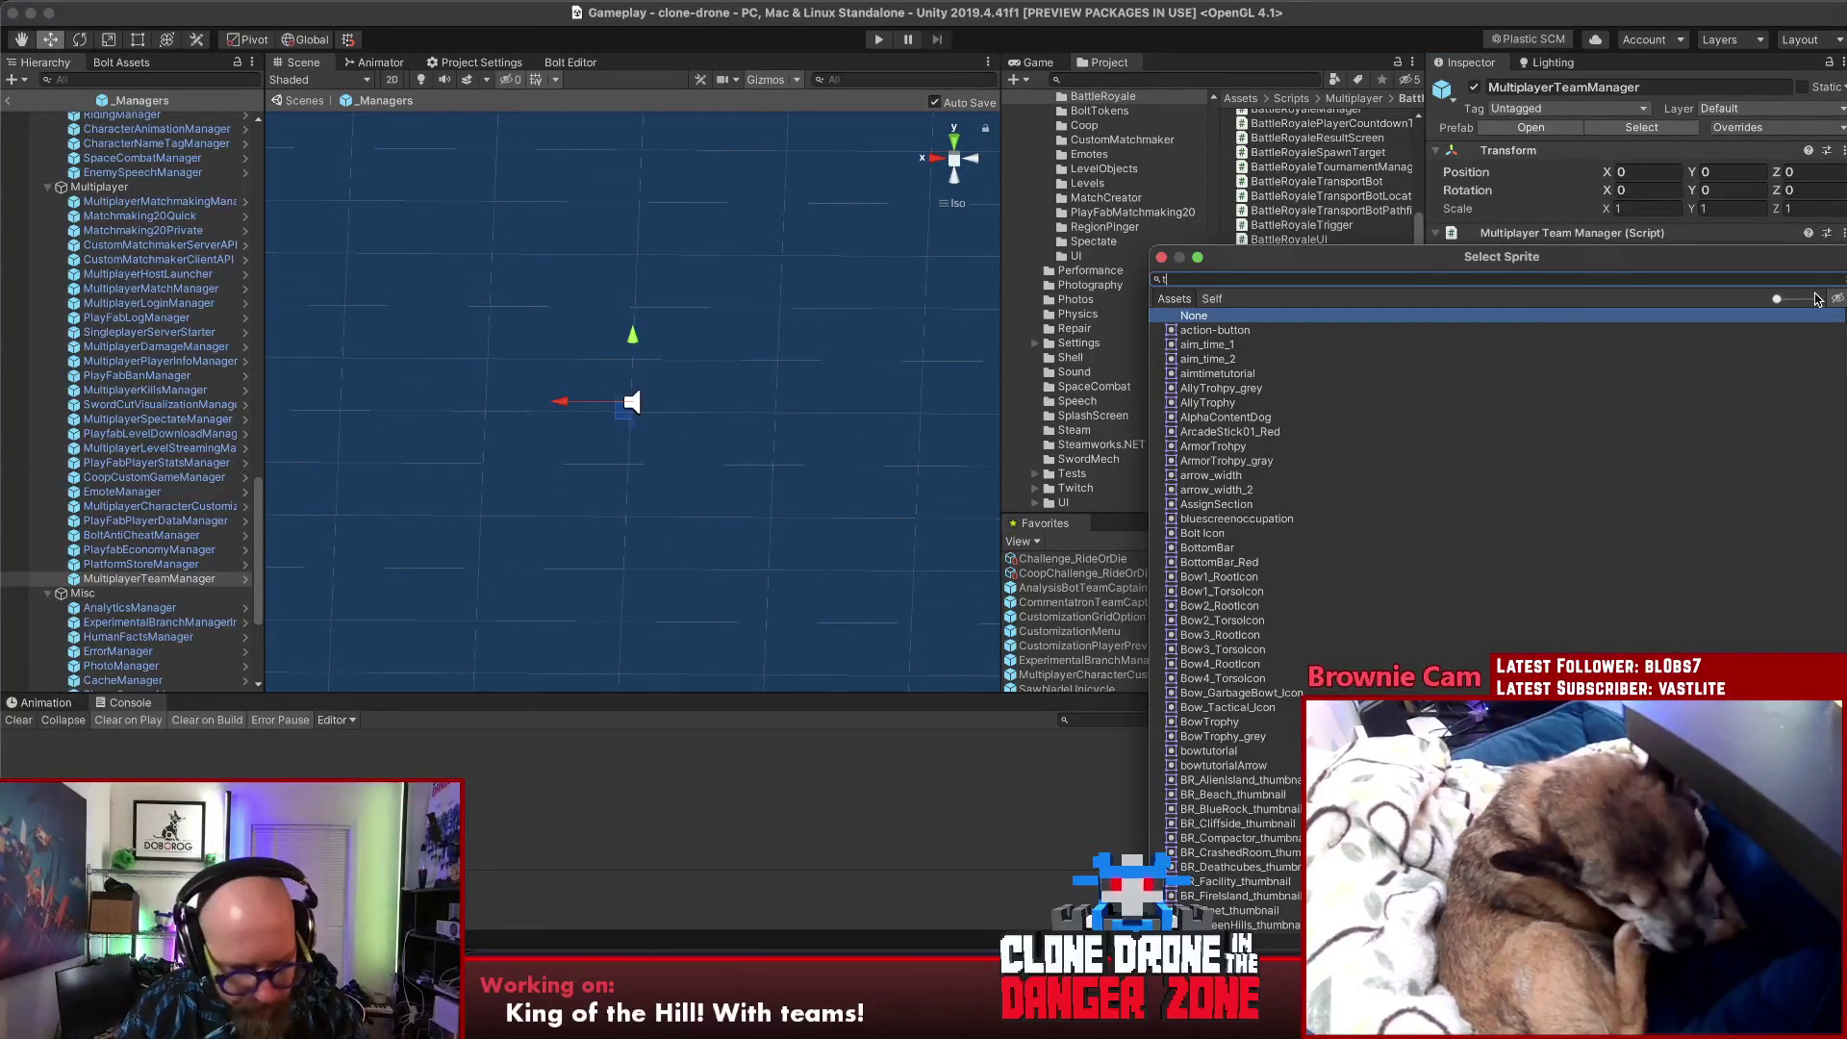
text(eamic)
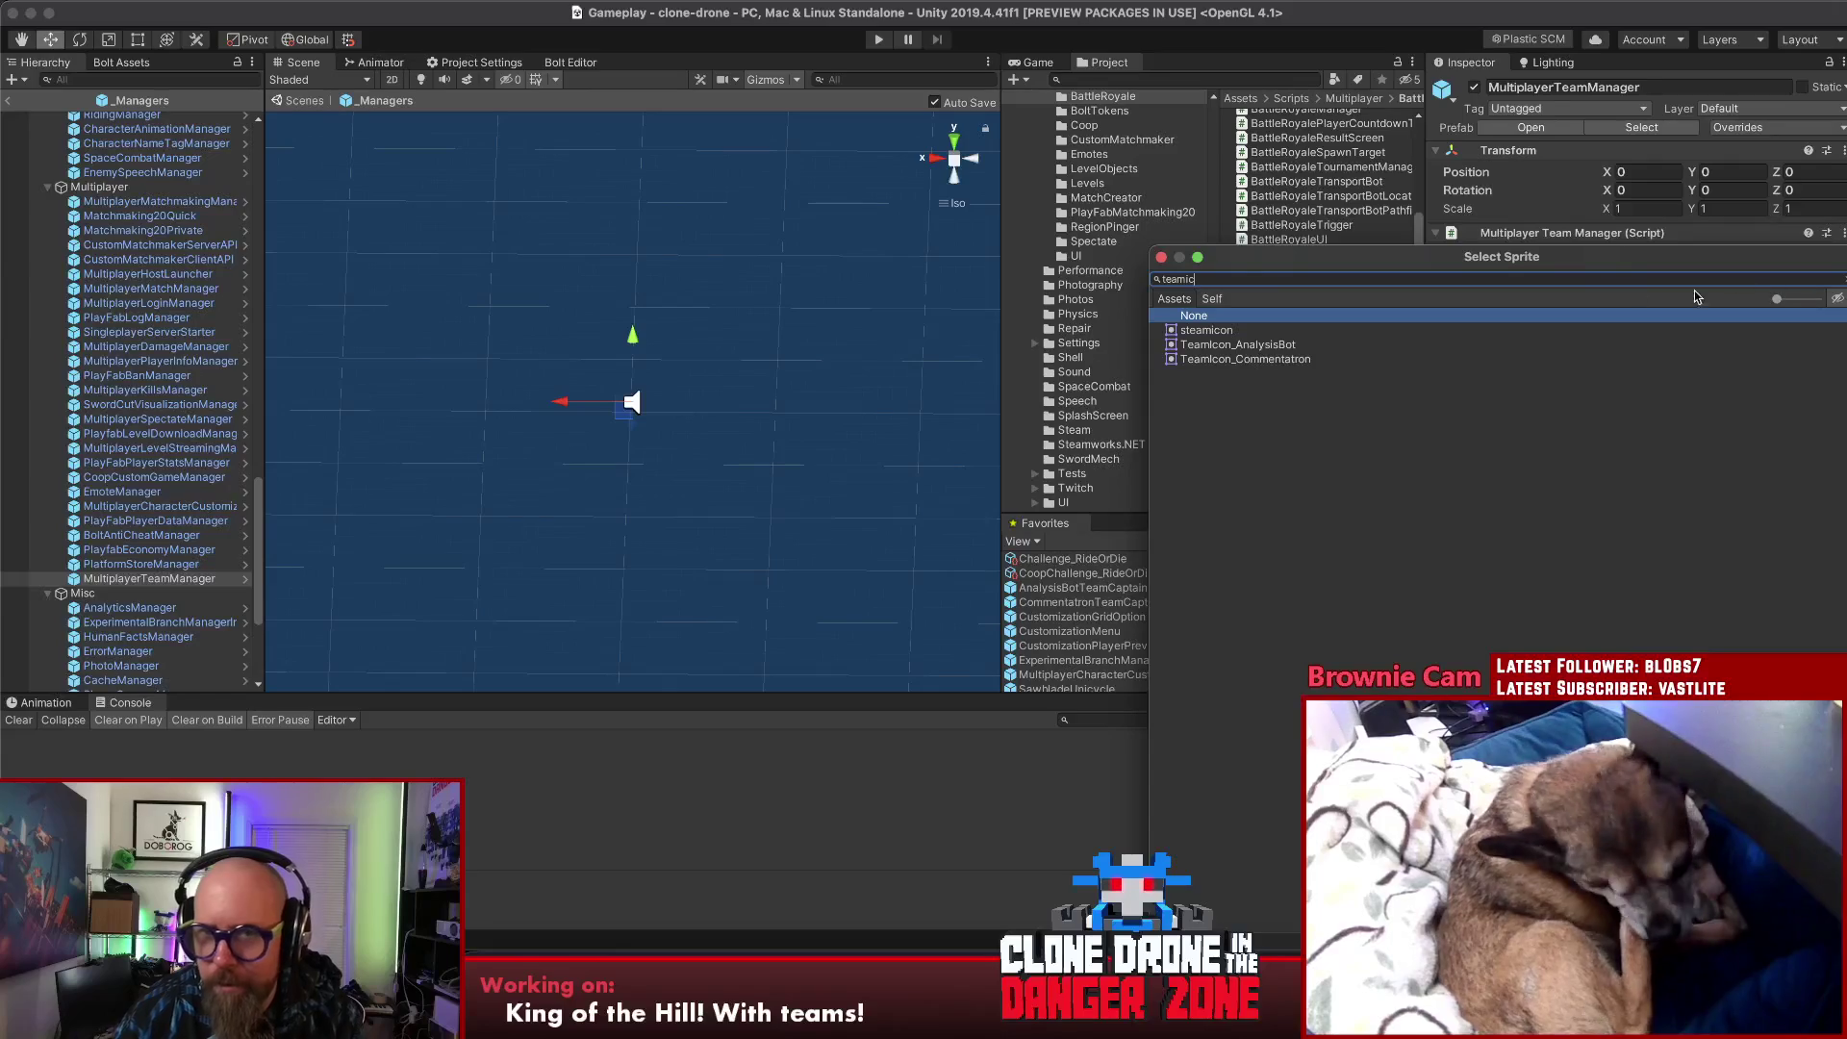
click(1256, 360)
click(1257, 346)
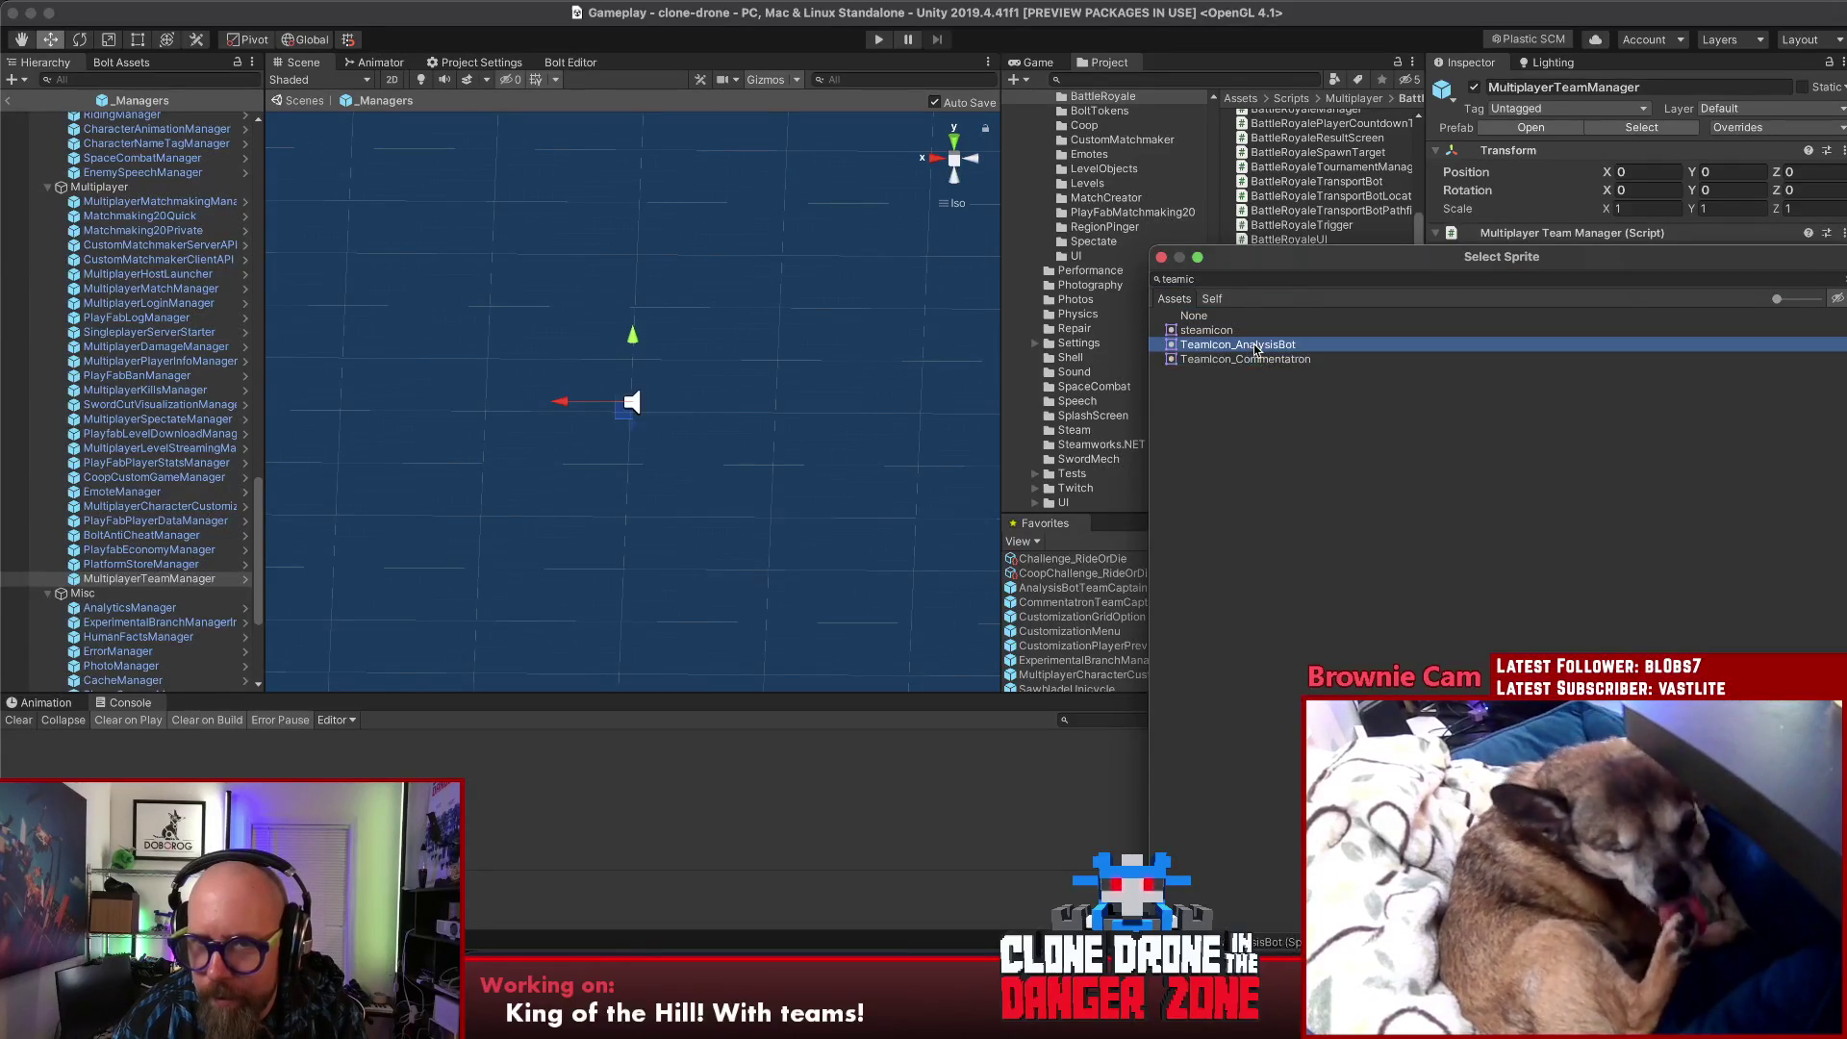
key(Return)
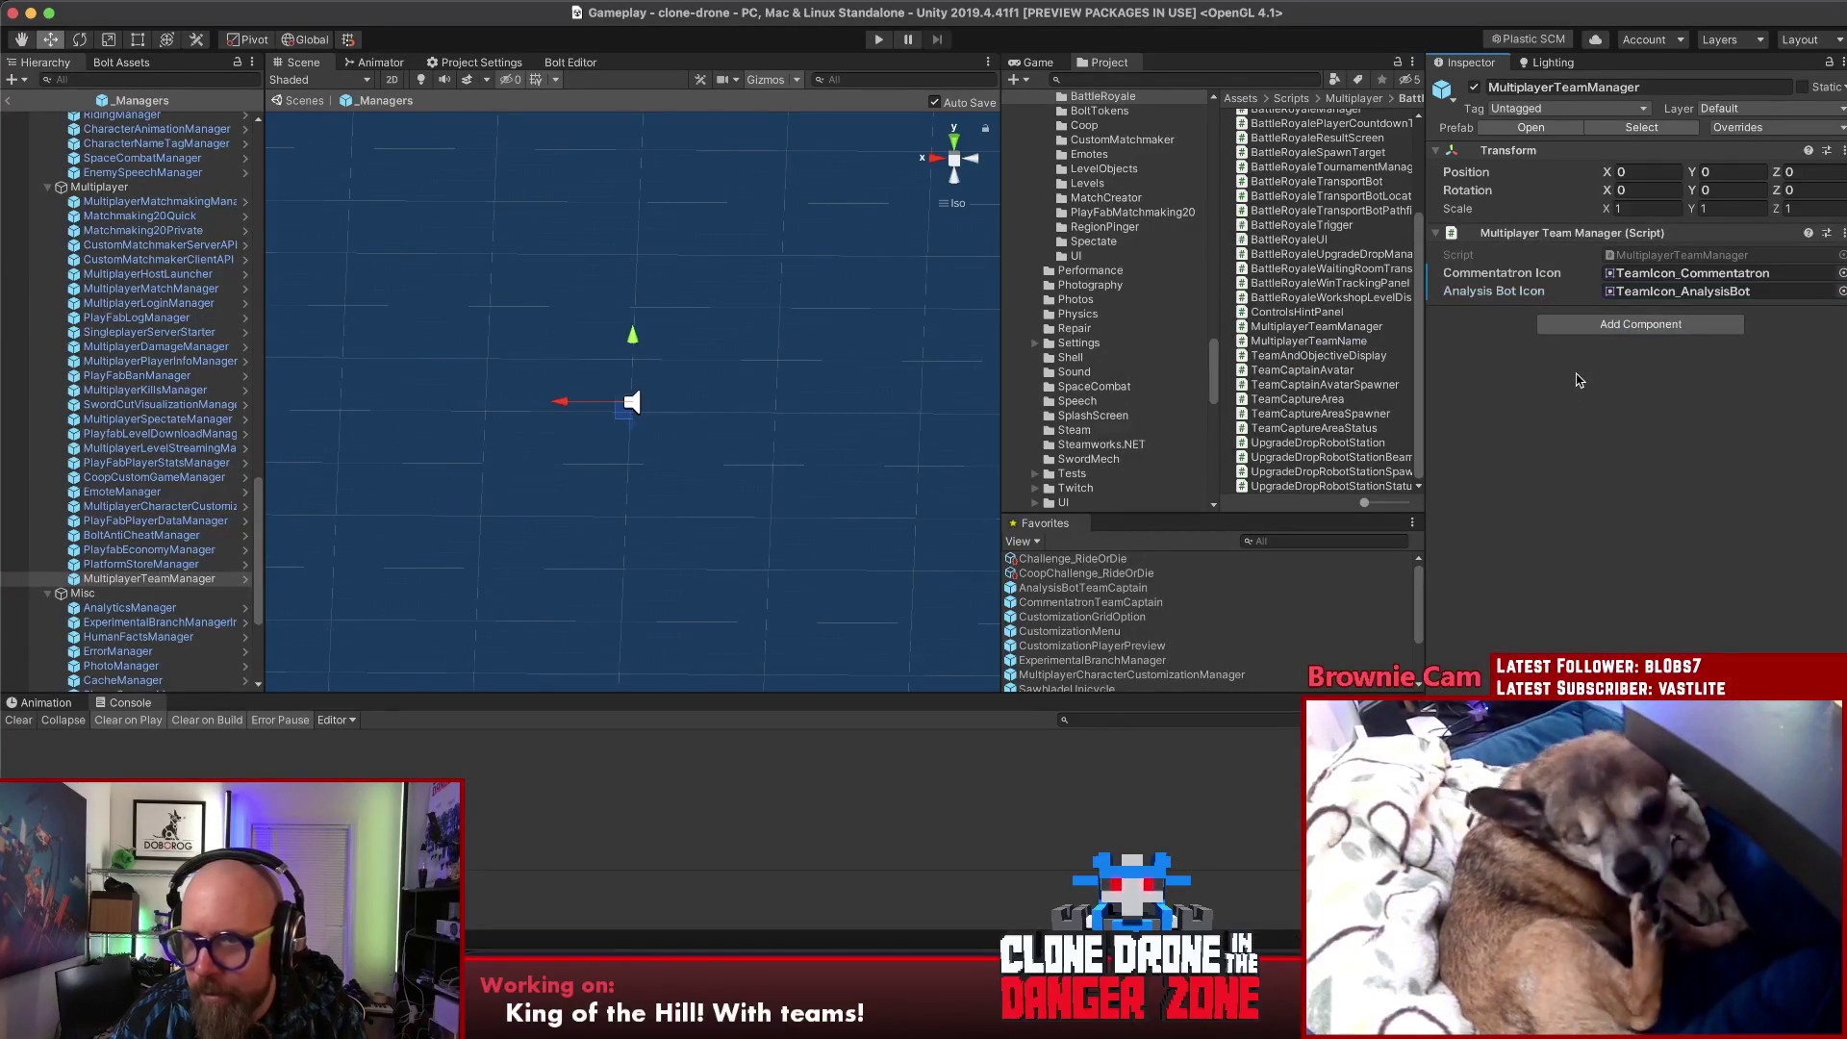
- Apply the modified team manager component to the prefab and exit prefab mode
click(1841, 237)
mouse_move(1780, 275)
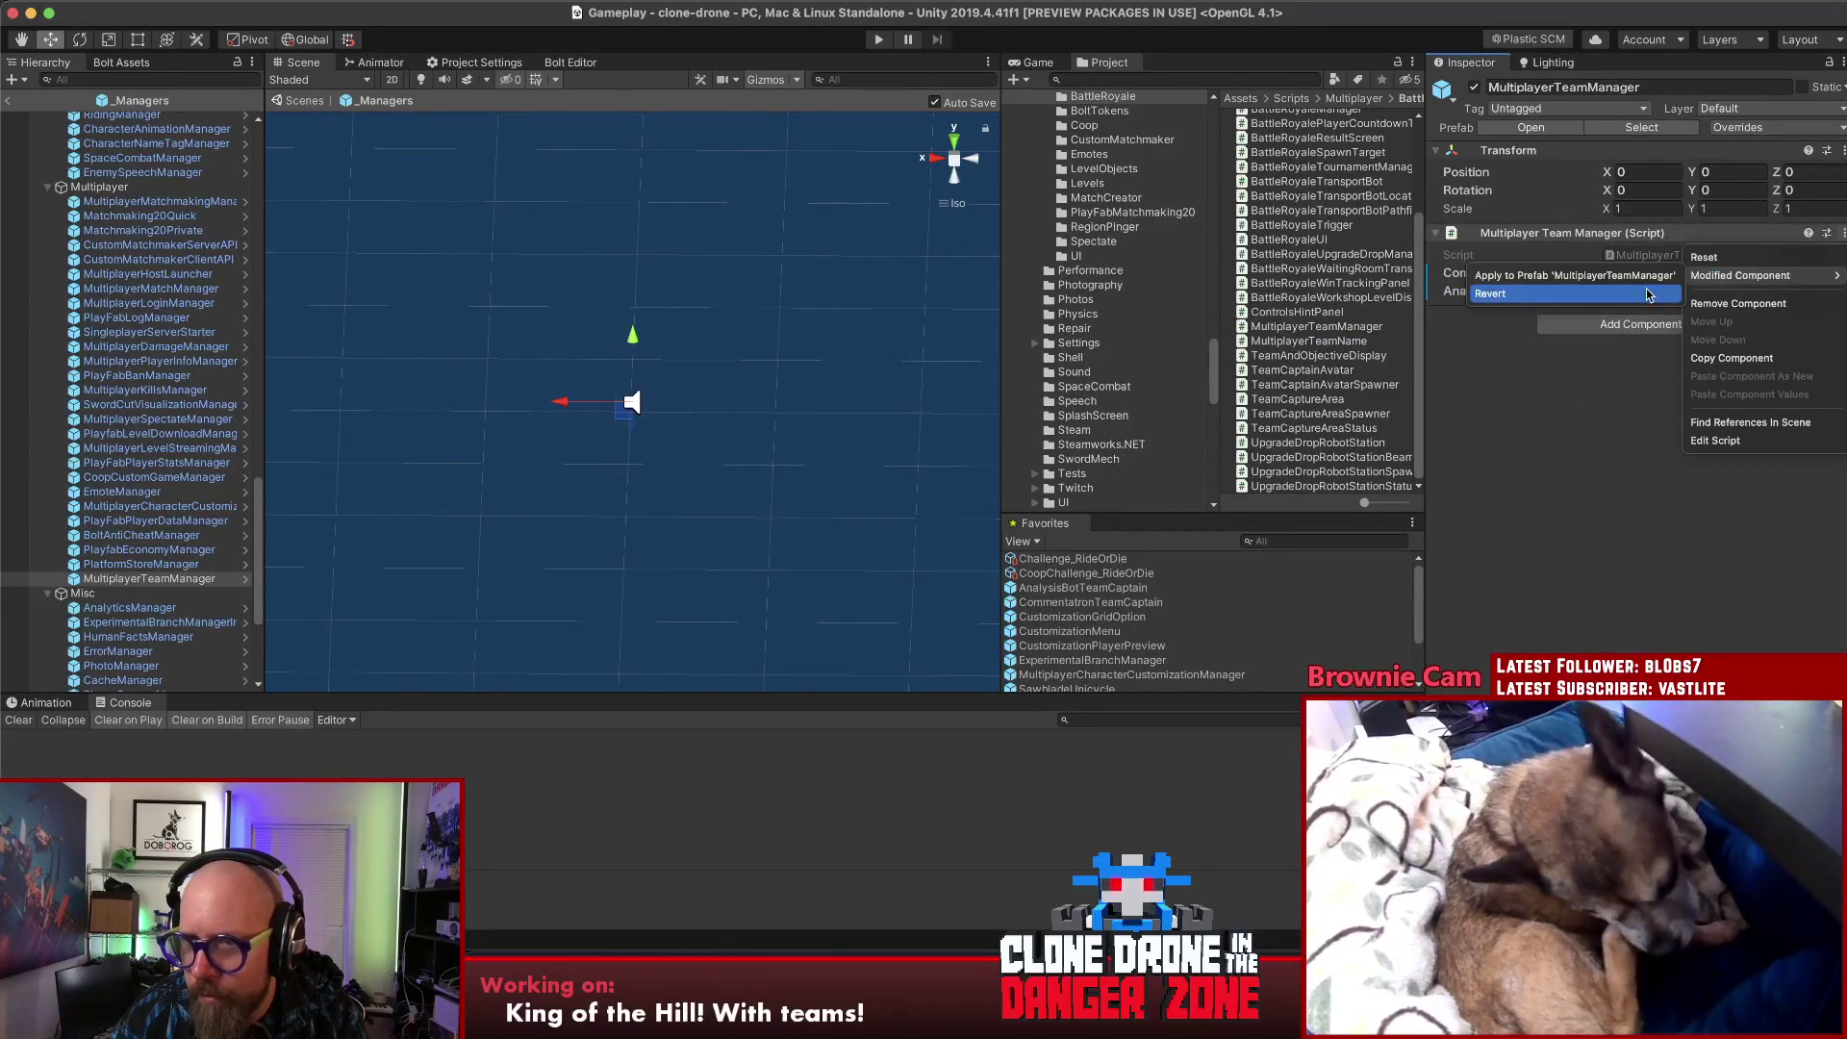
click(1619, 279)
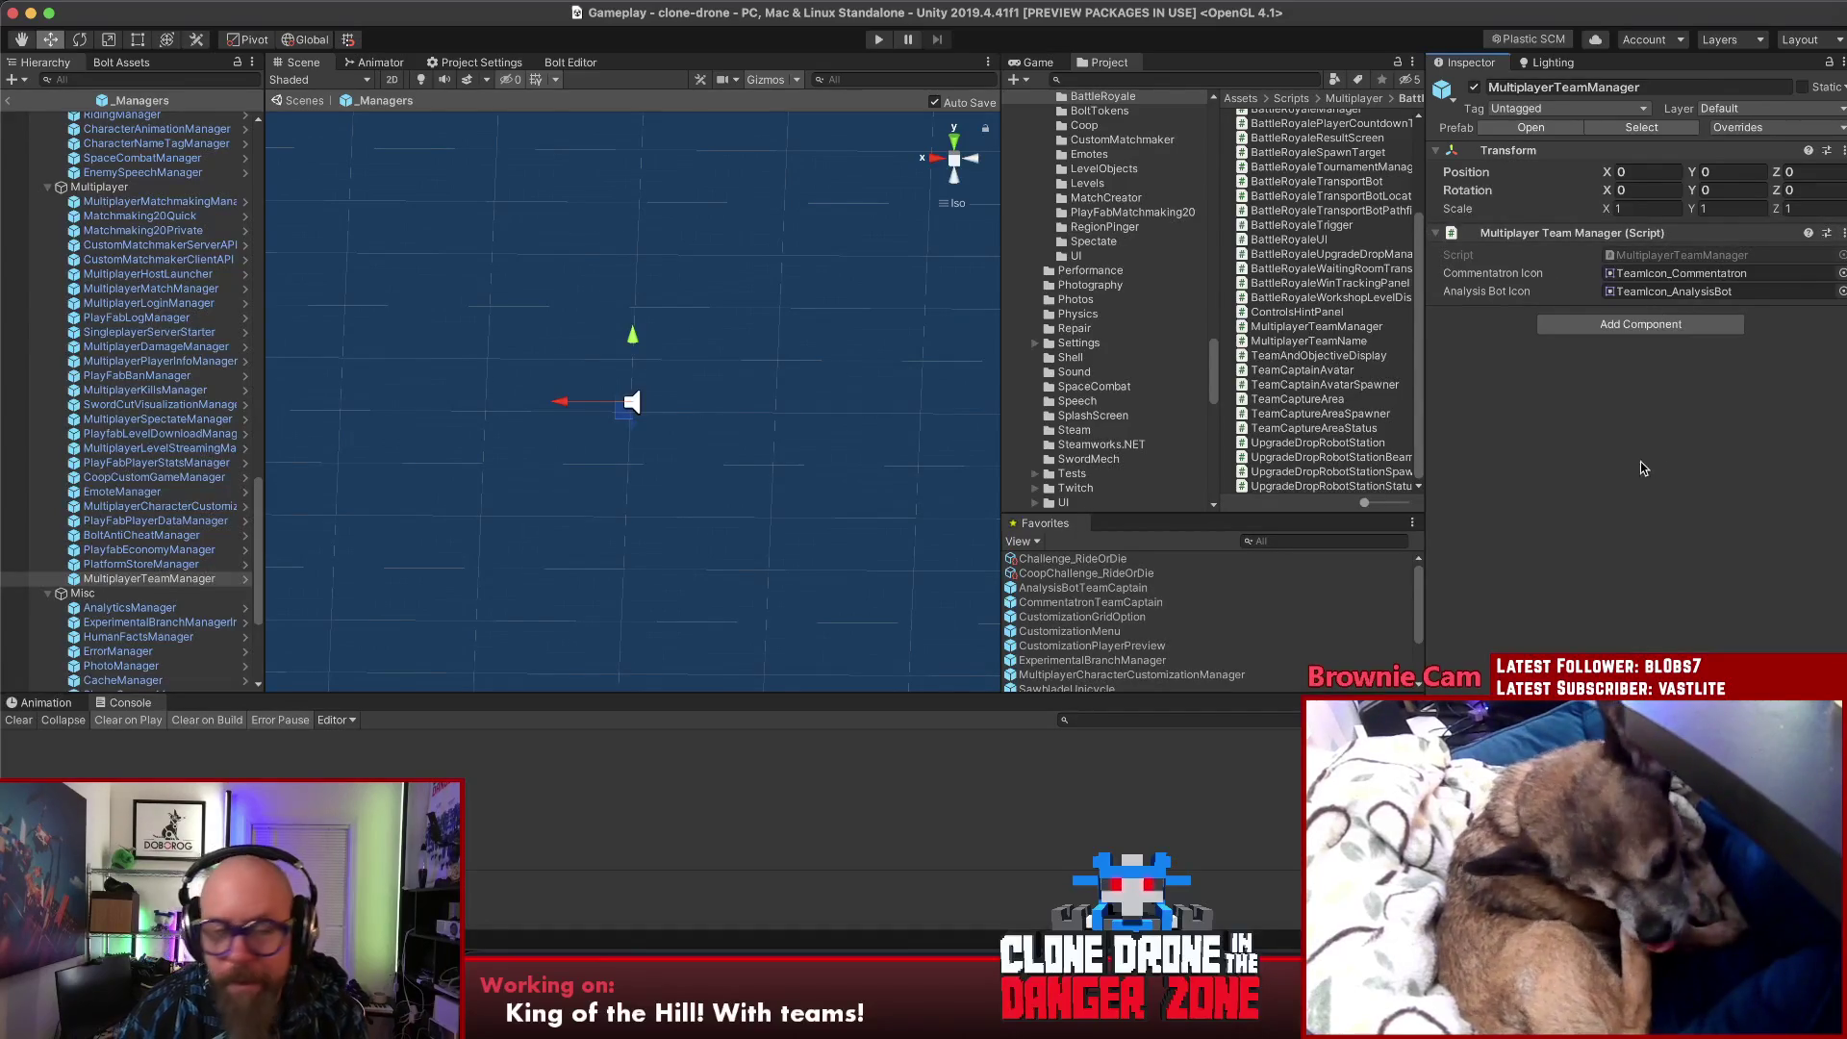
click(9, 104)
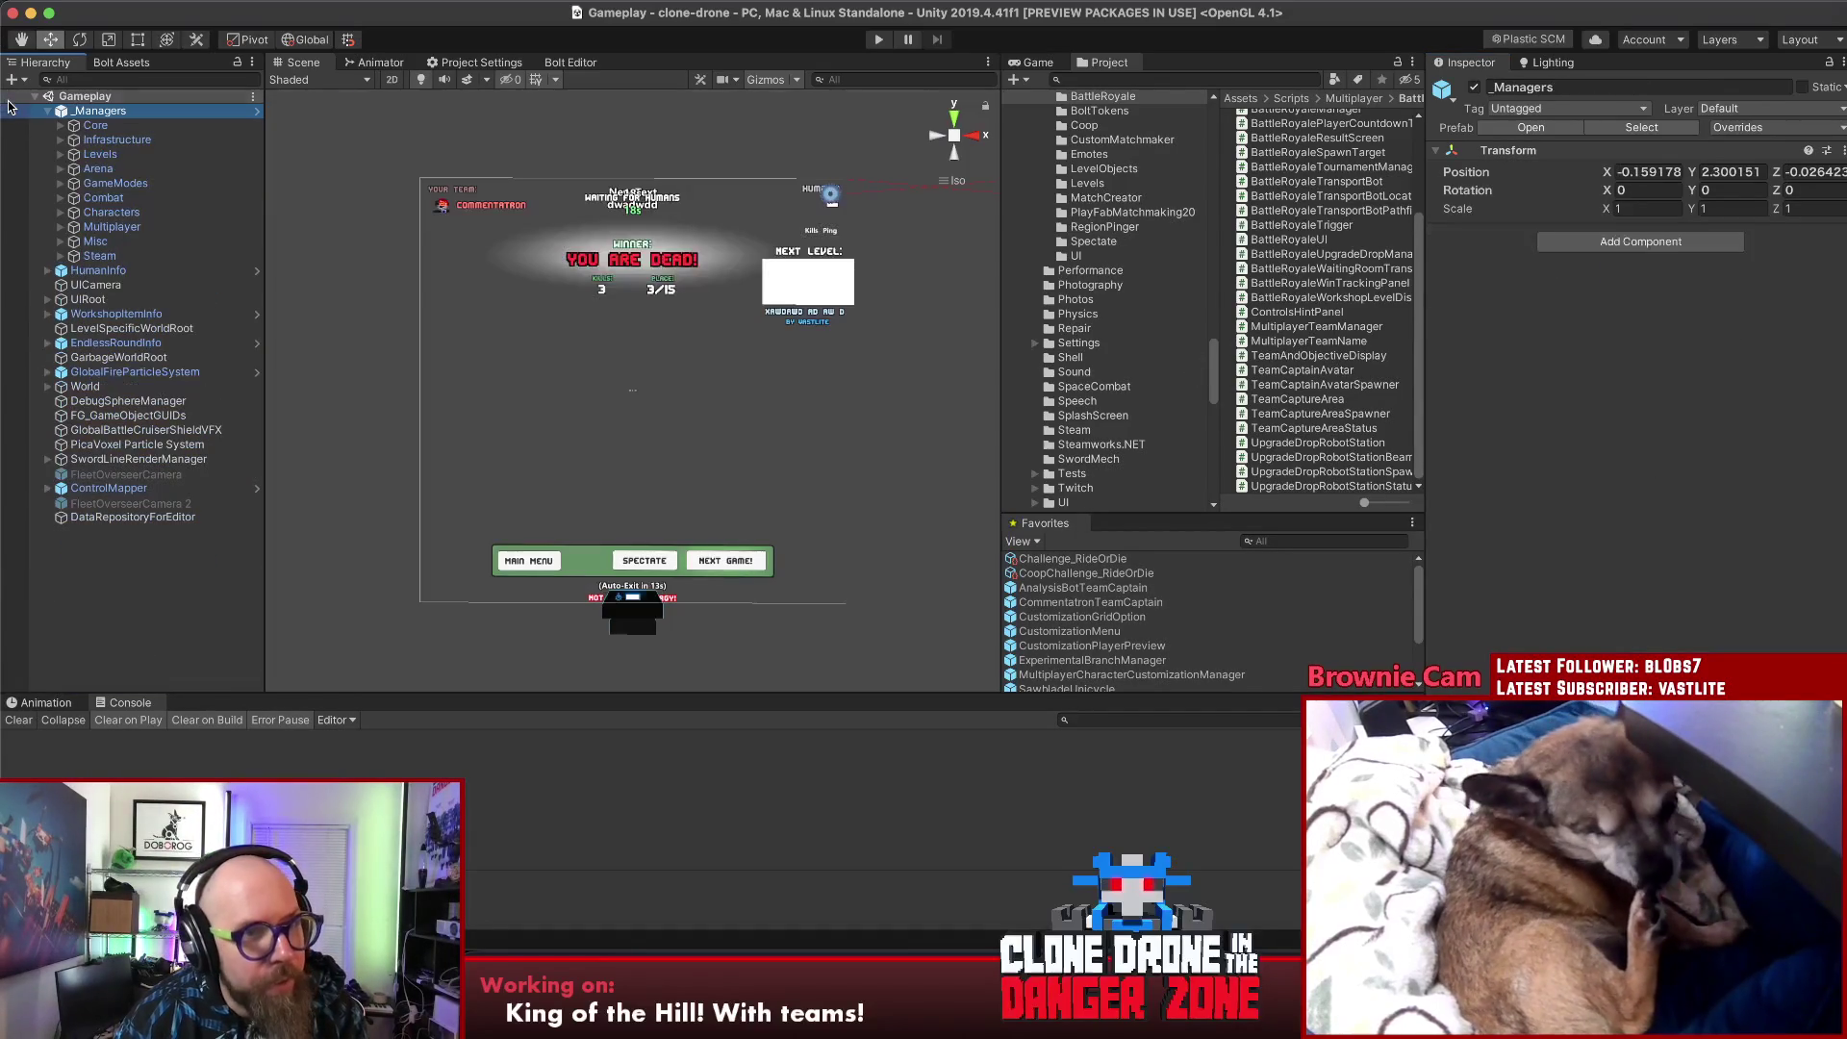
- Clear the selection, then open and close the File menu without choosing anything
click(97, 619)
click(115, 10)
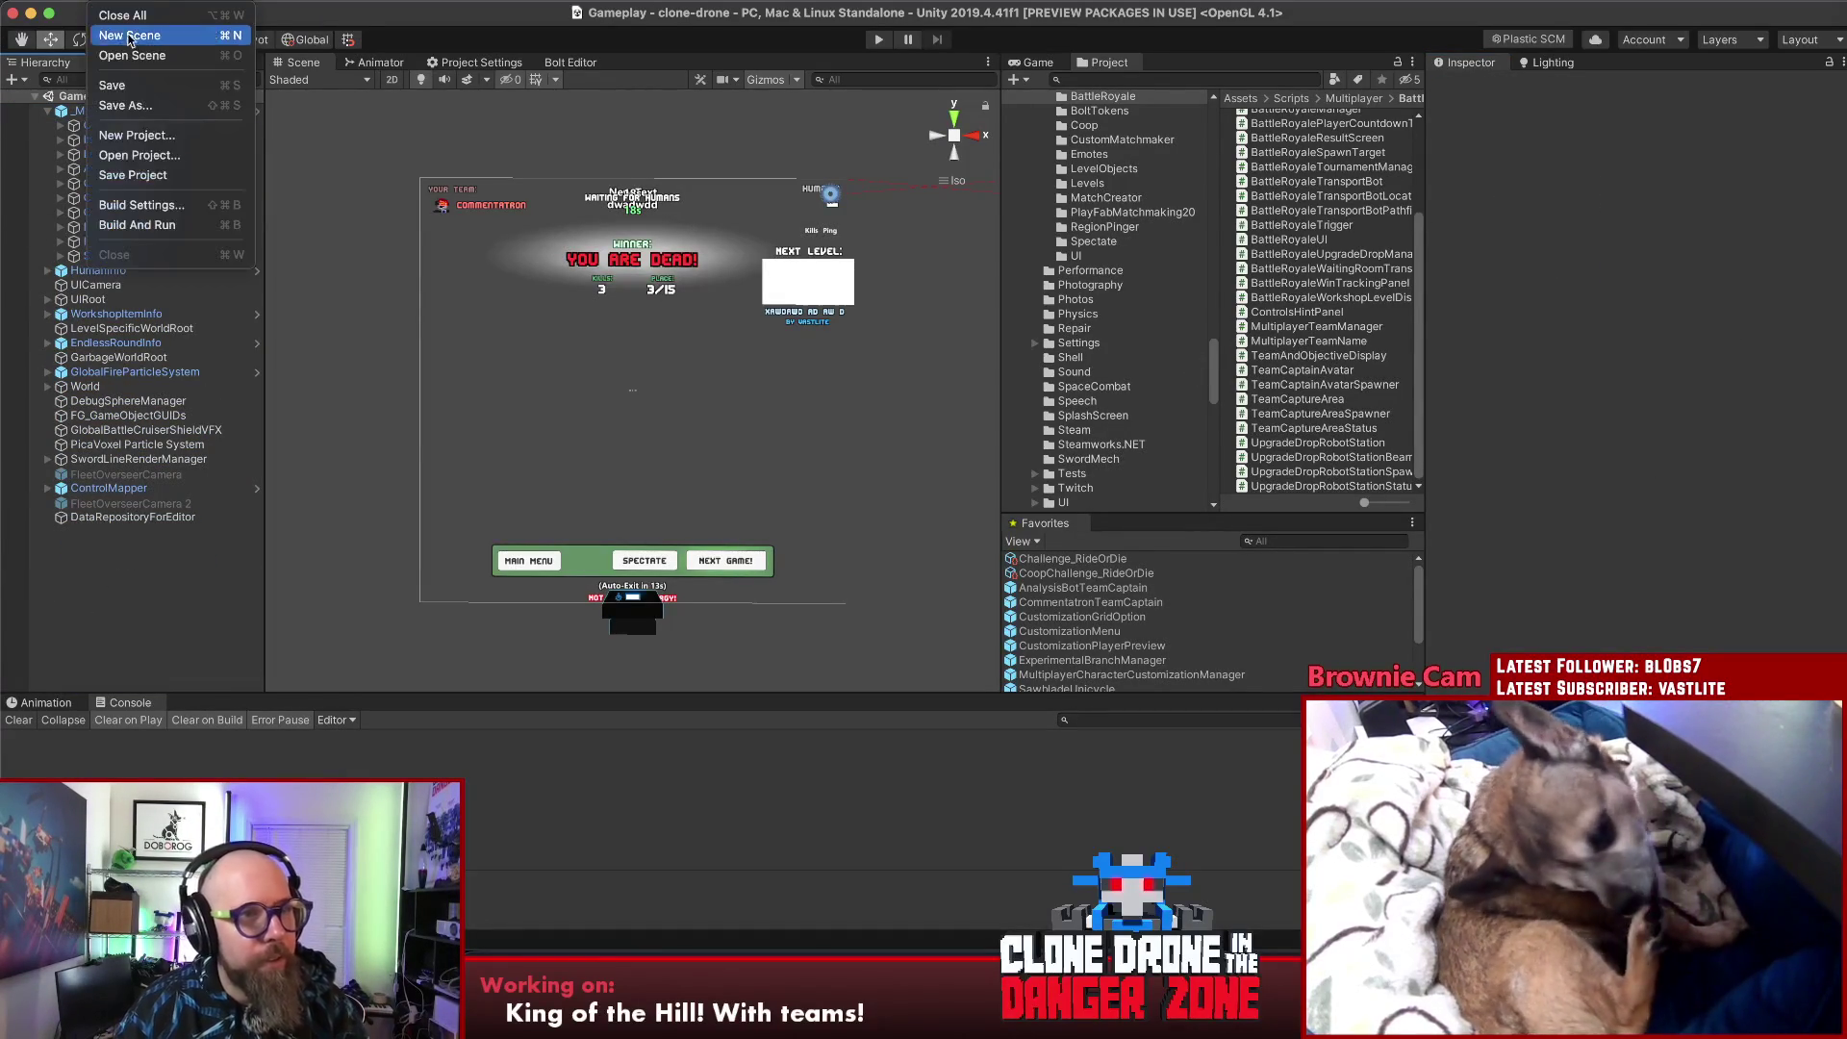
click(171, 173)
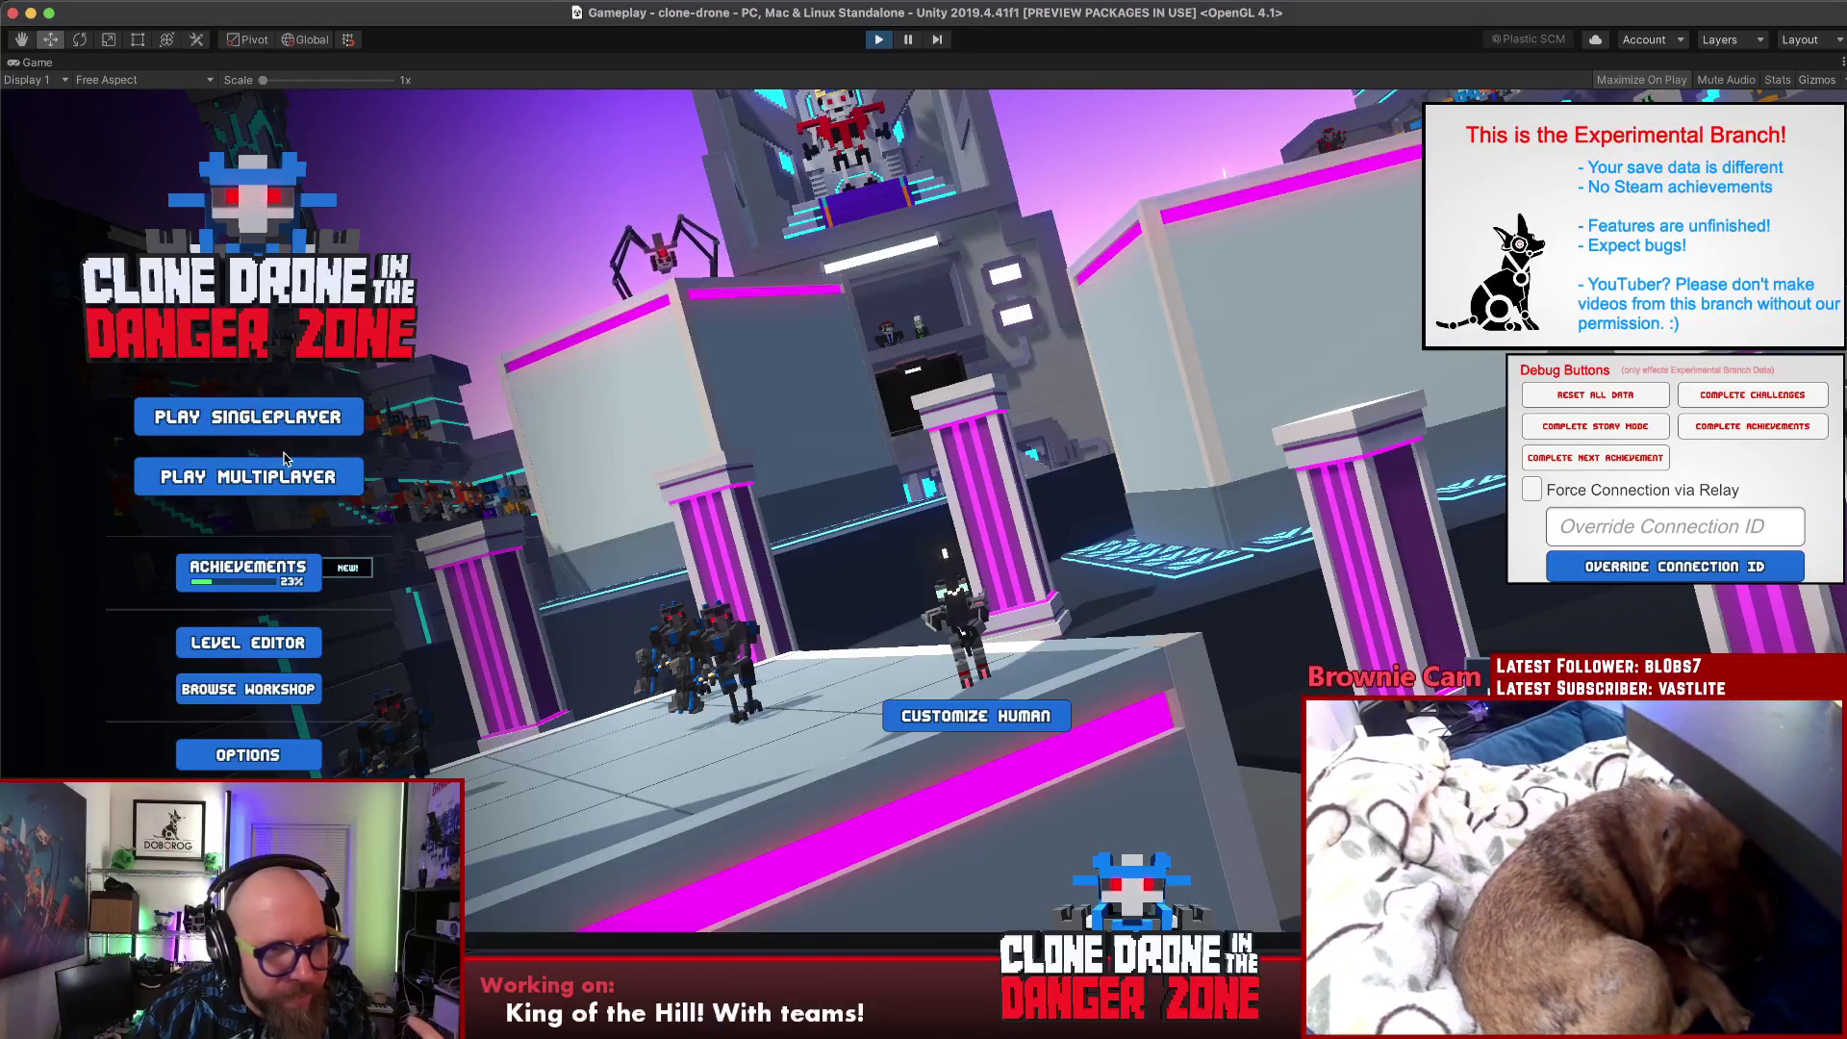
- Choose Last Bot Standing in the multiplayer mode dialog and start matchmaking
click(385, 476)
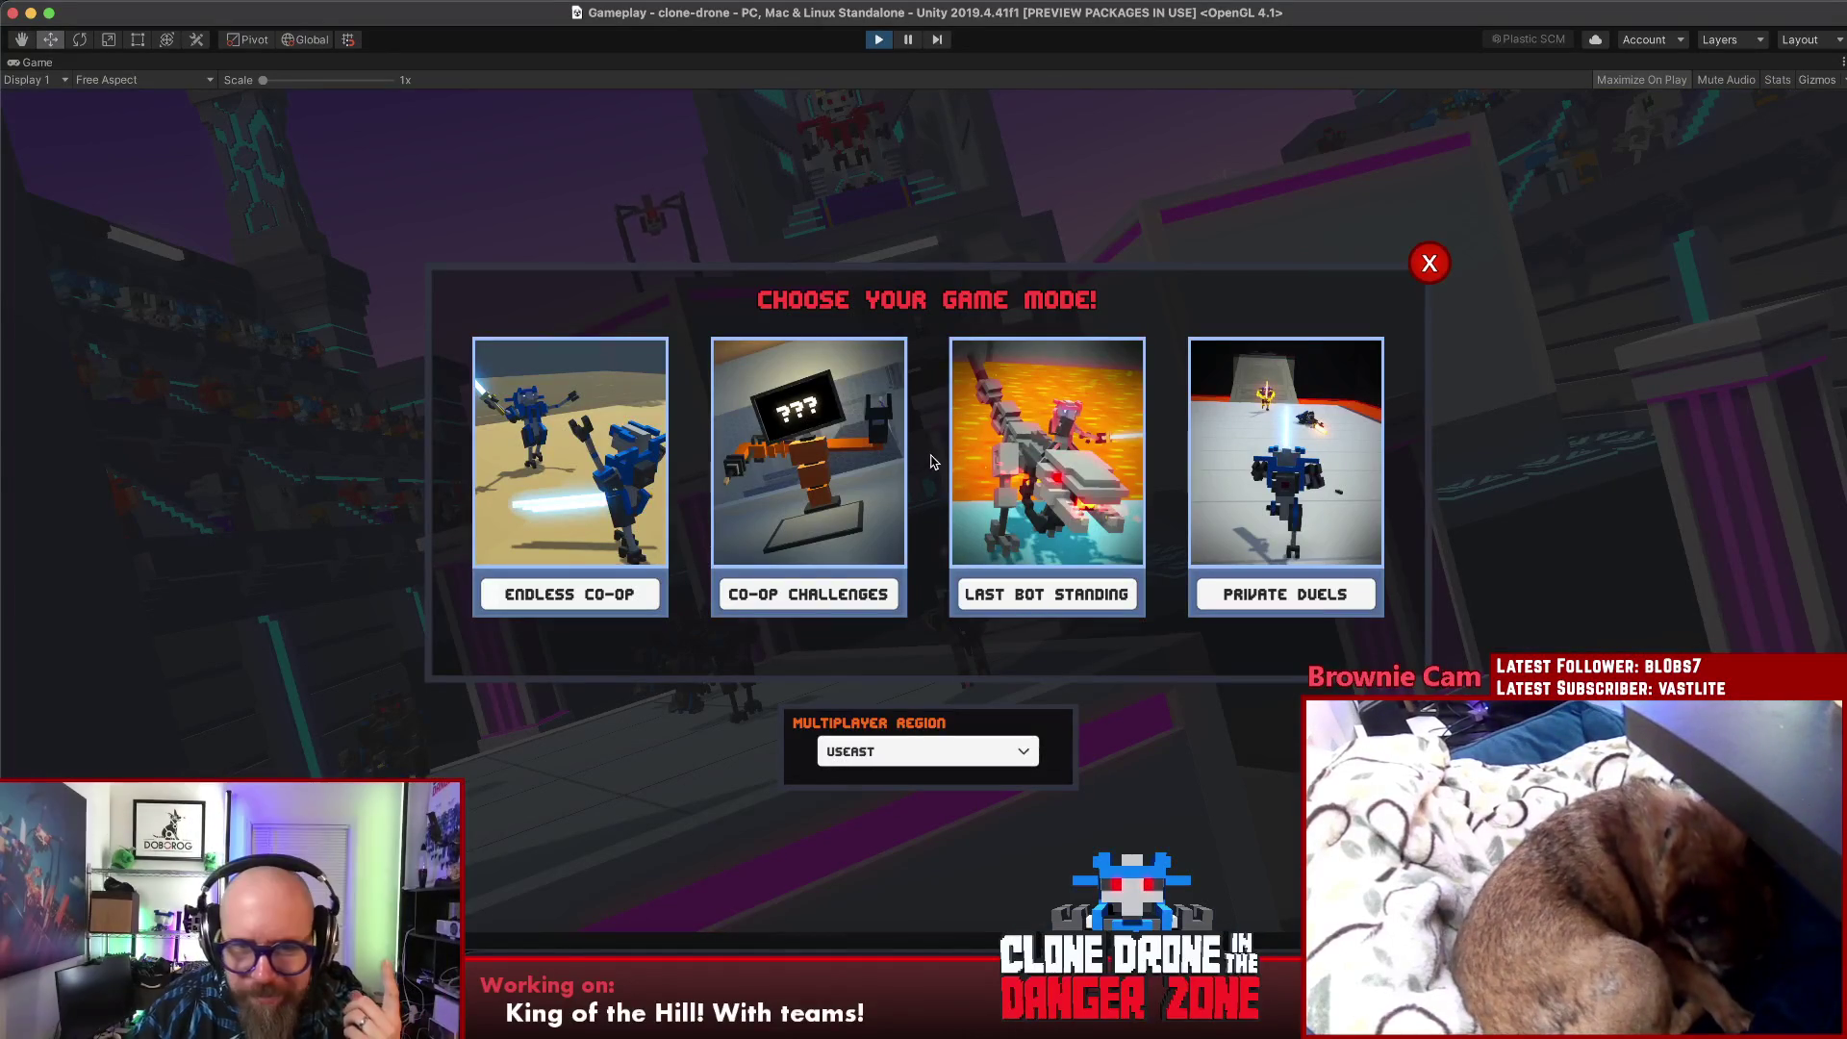
click(1429, 263)
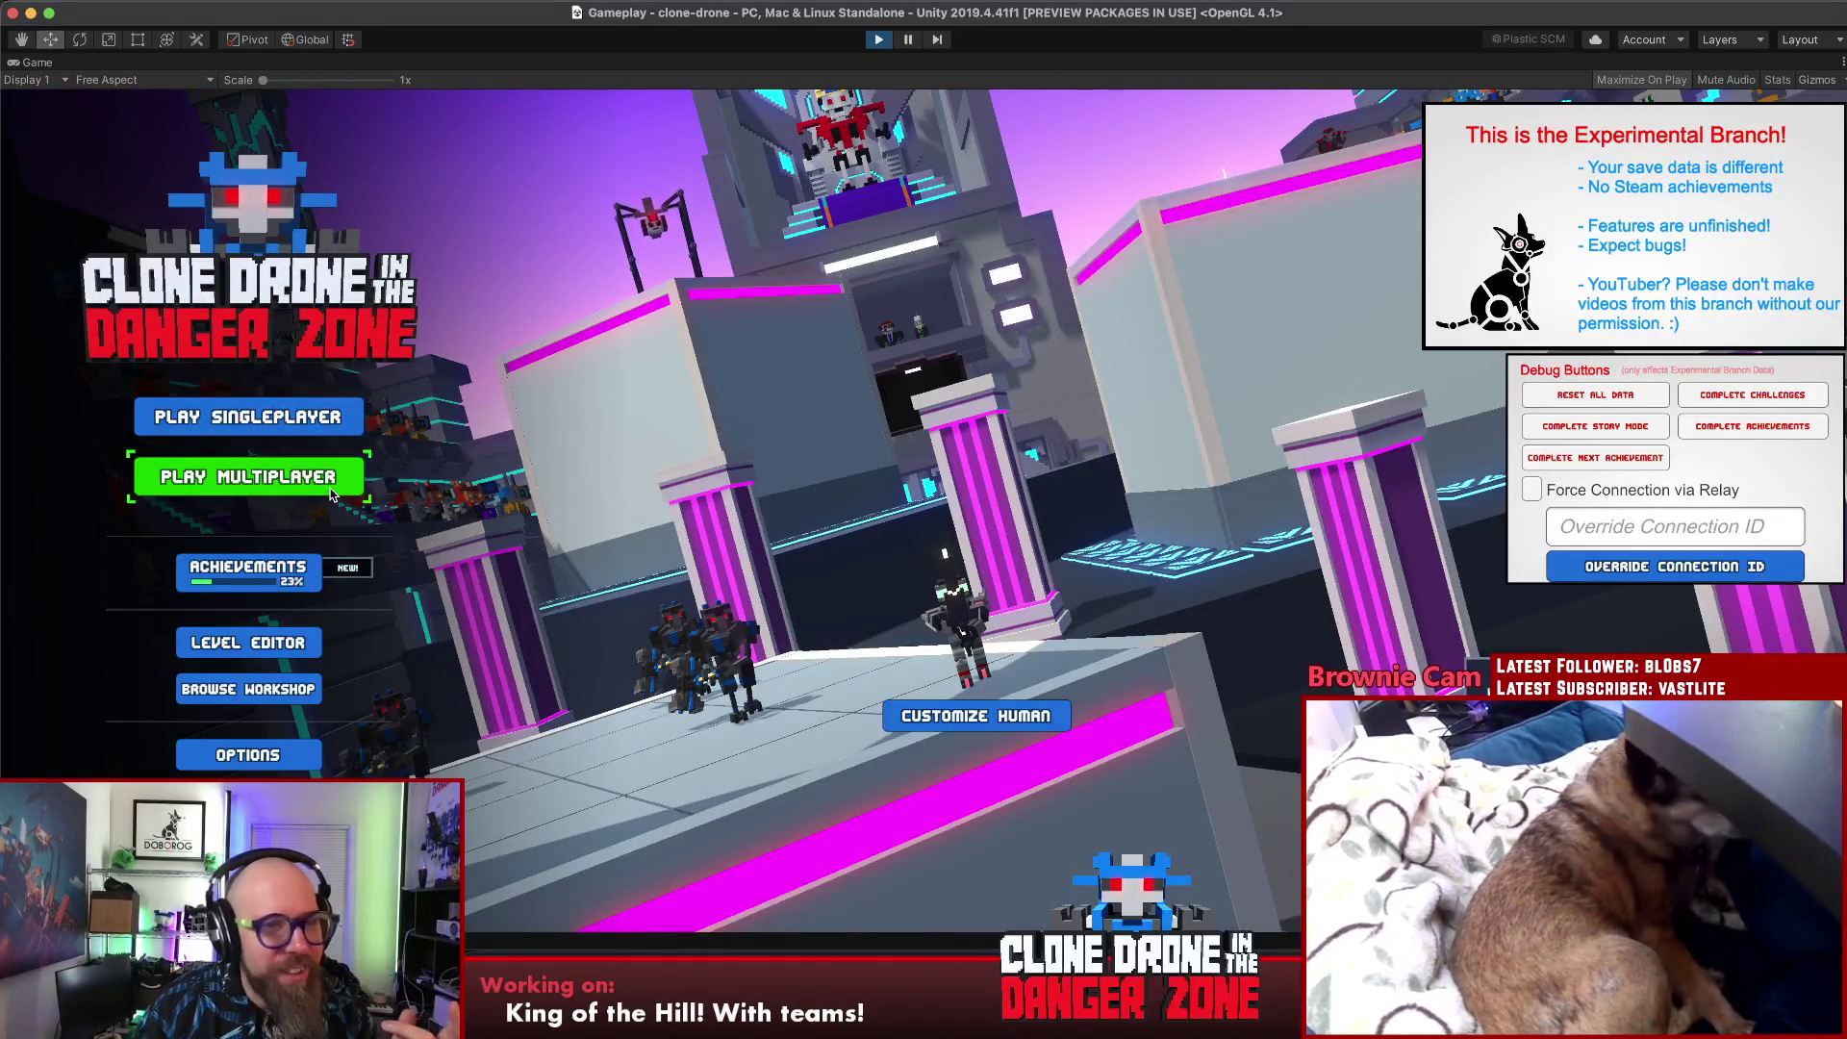
click(385, 476)
click(1092, 466)
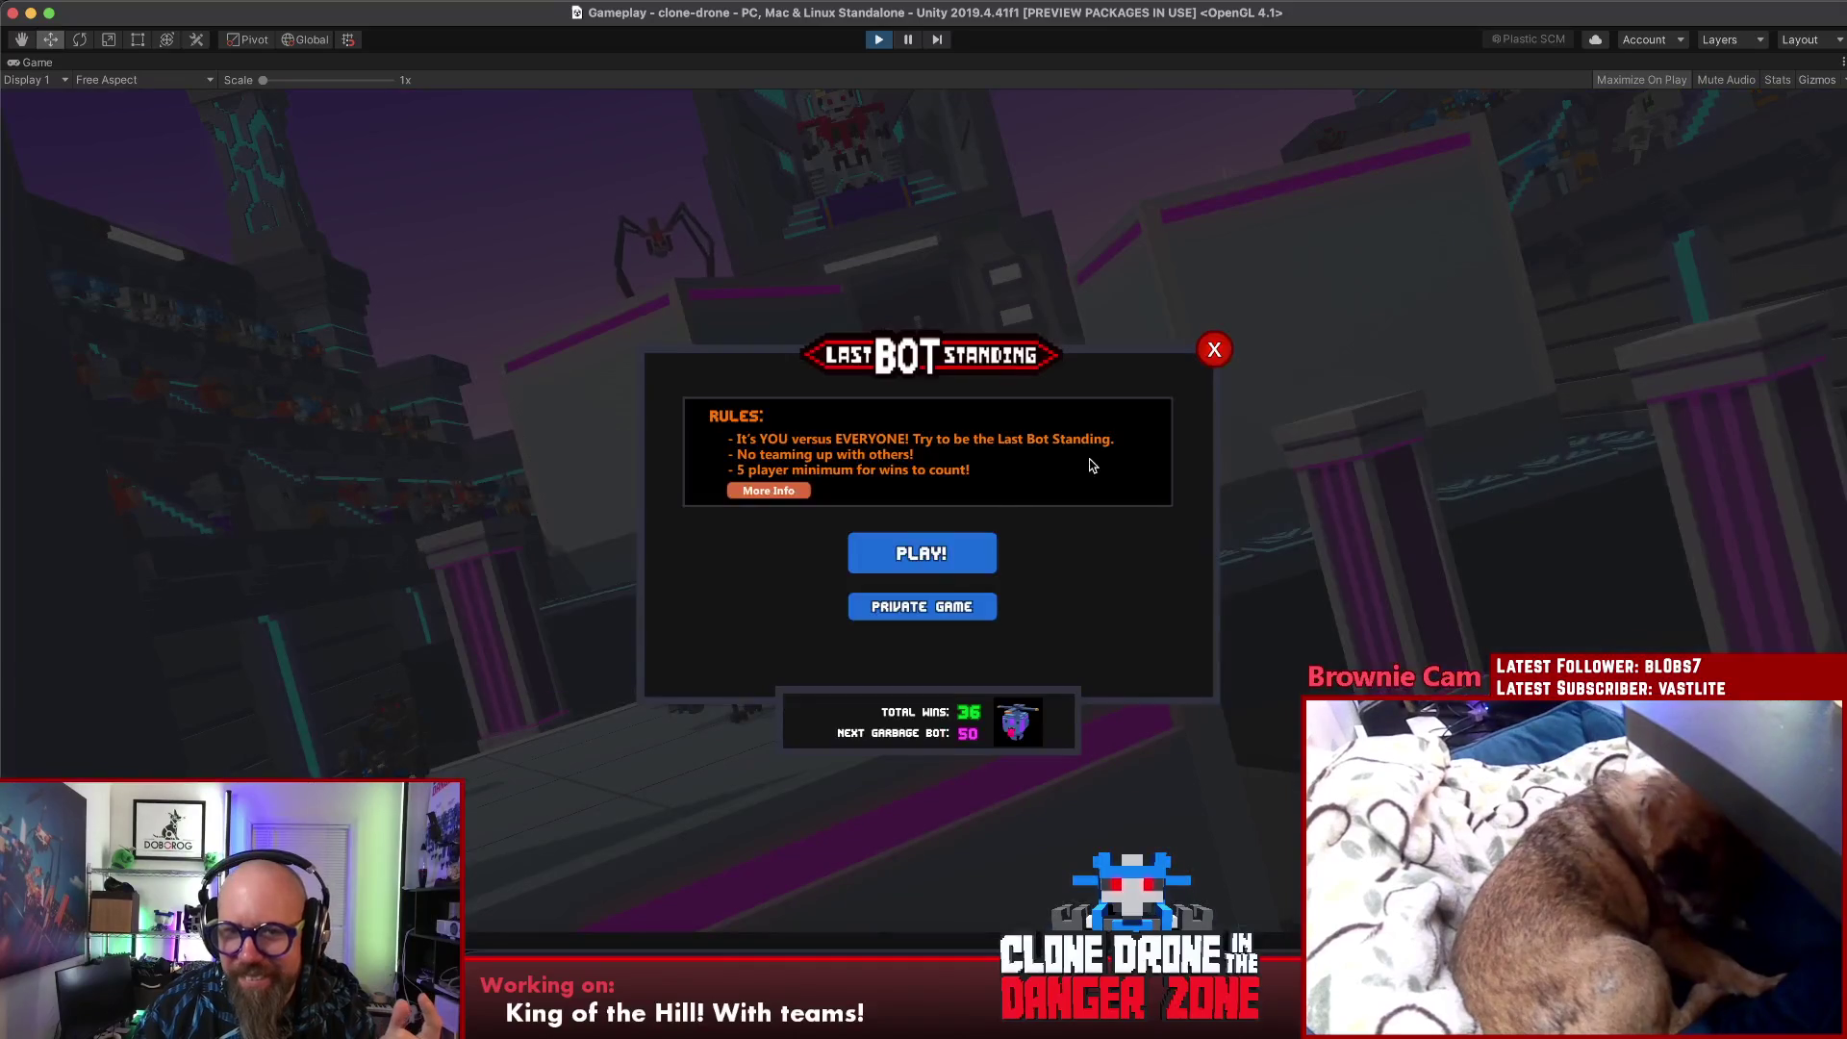
click(952, 563)
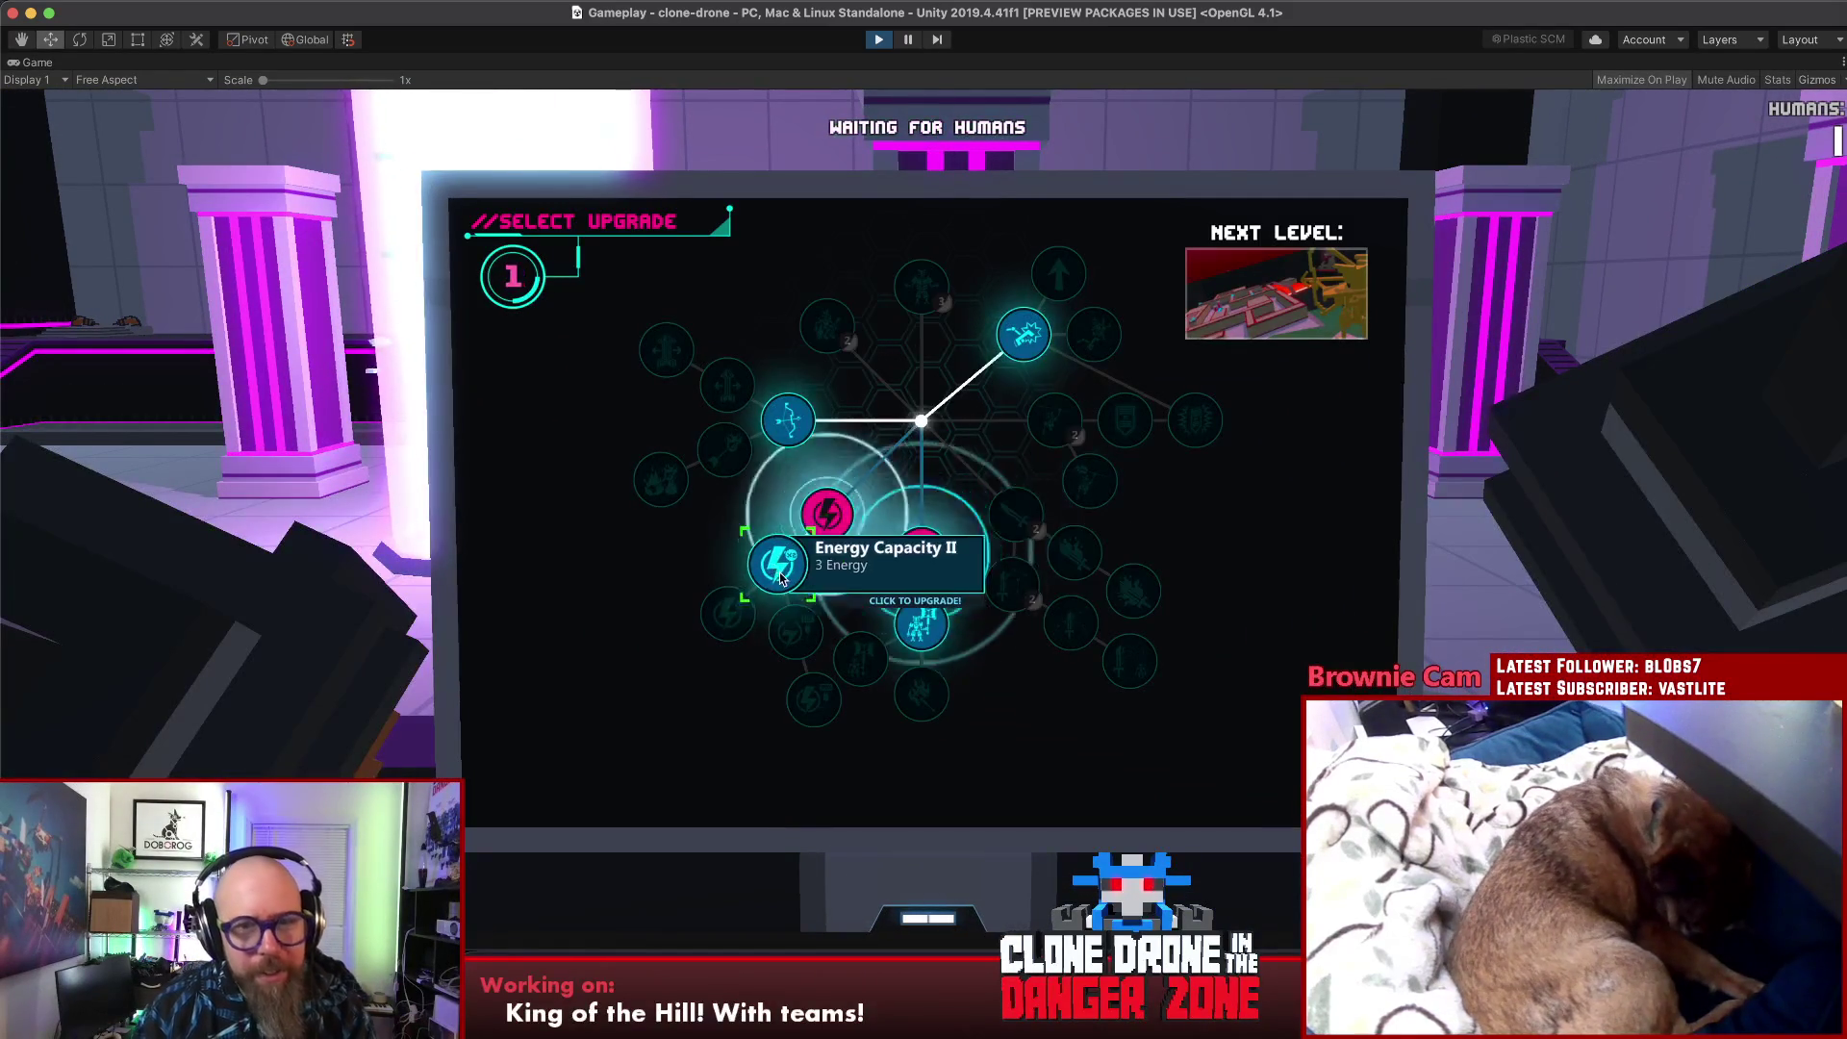
- Take Energy Capacity II, walk forward, then pause and quit to the main menu
click(833, 522)
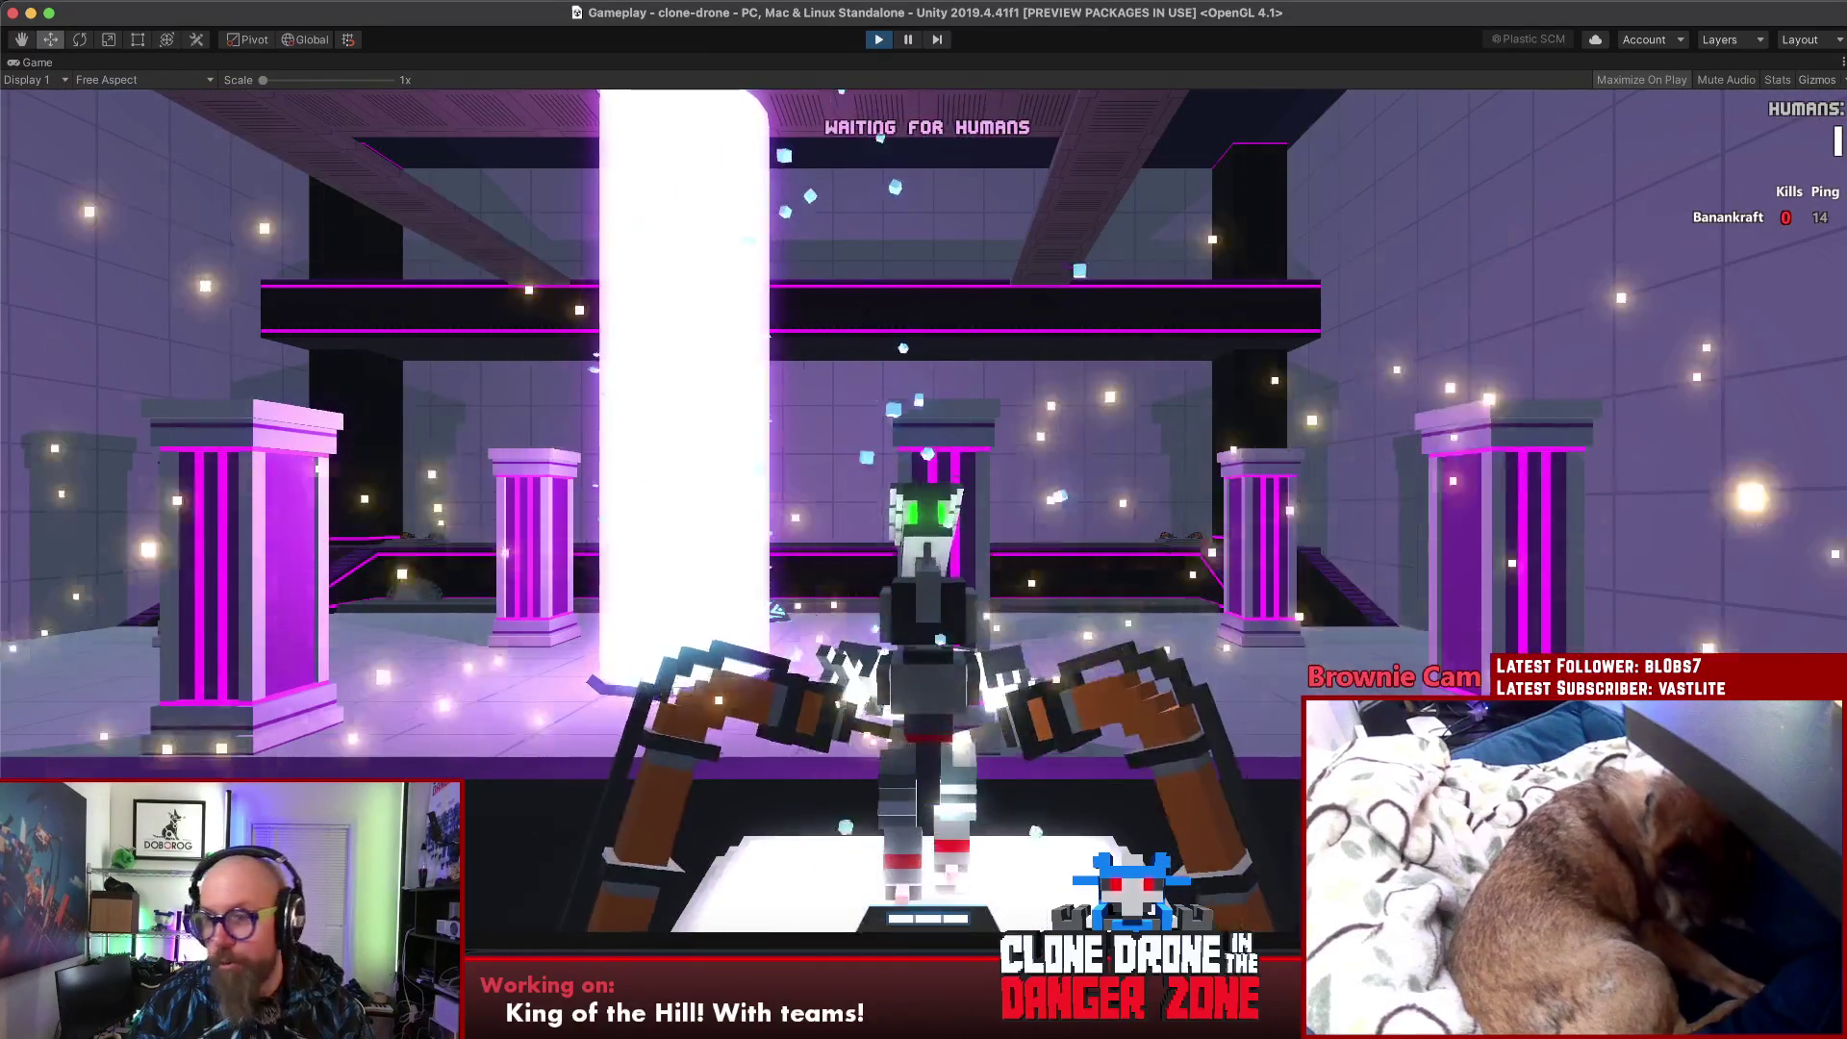
key(w)
key(w)
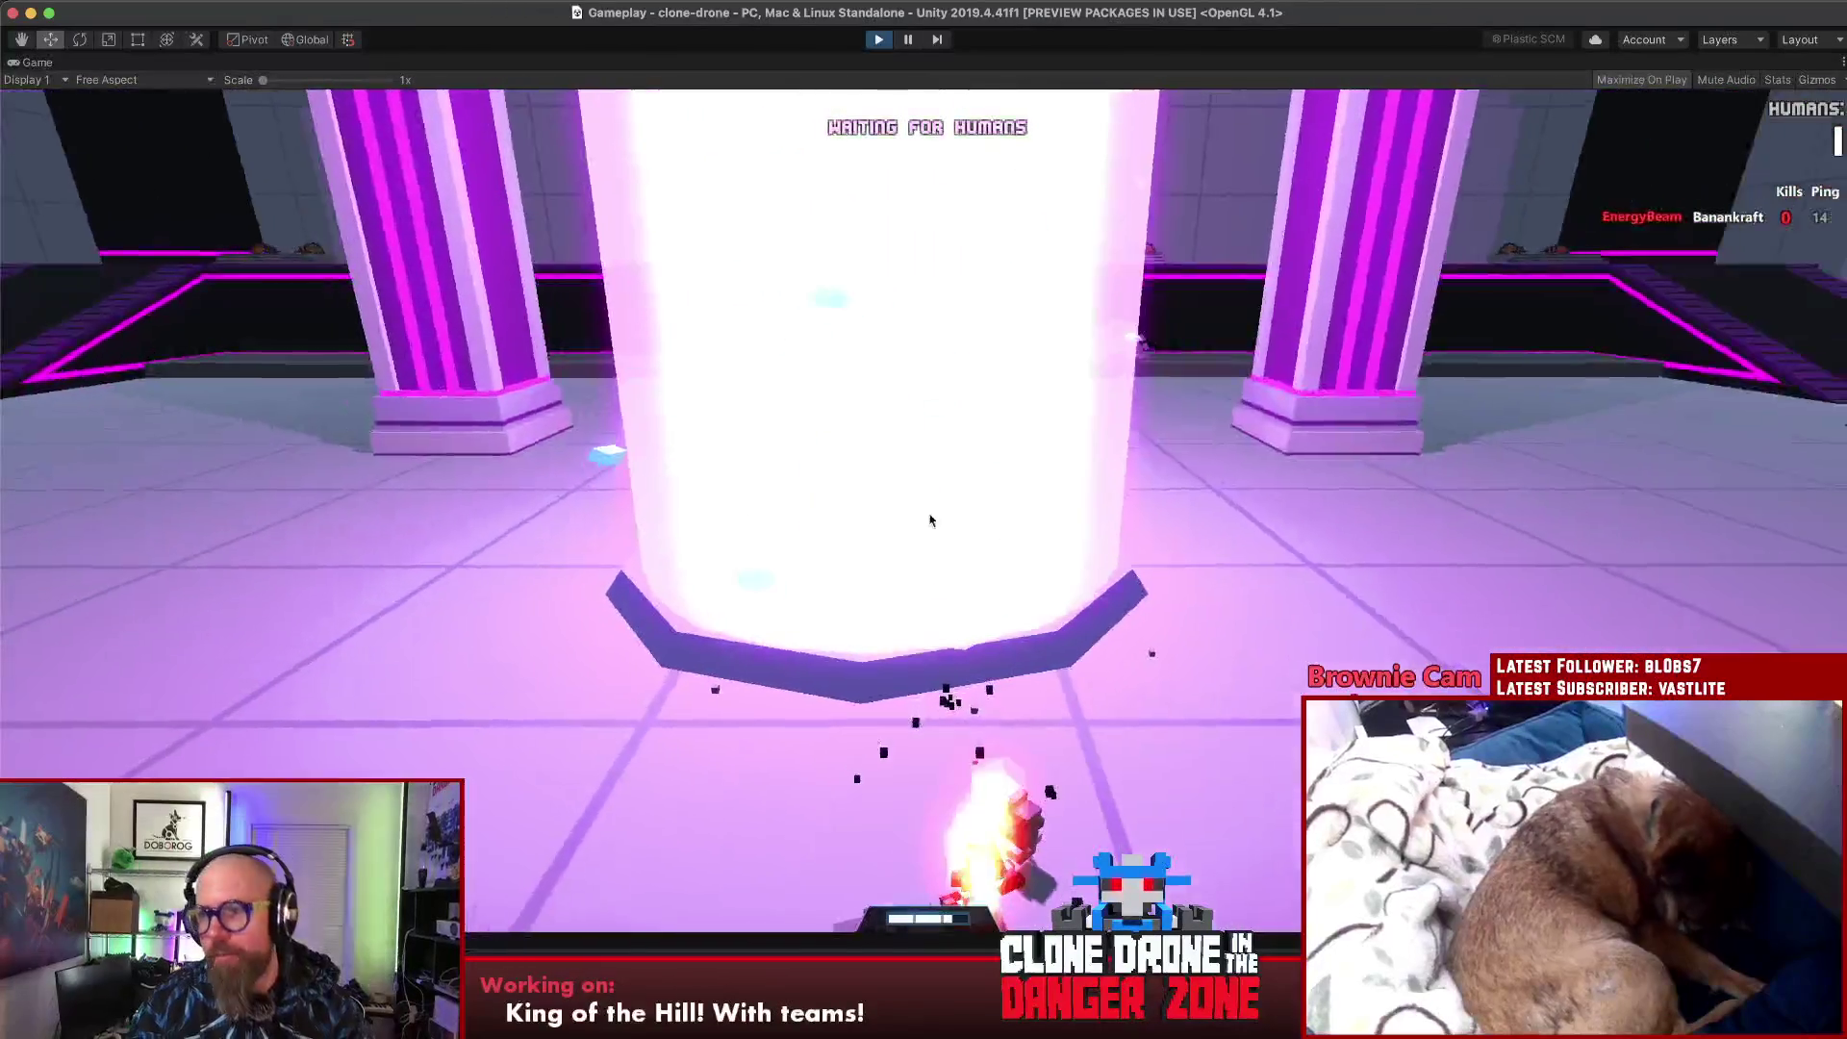
key(Escape)
click(927, 573)
click(1208, 575)
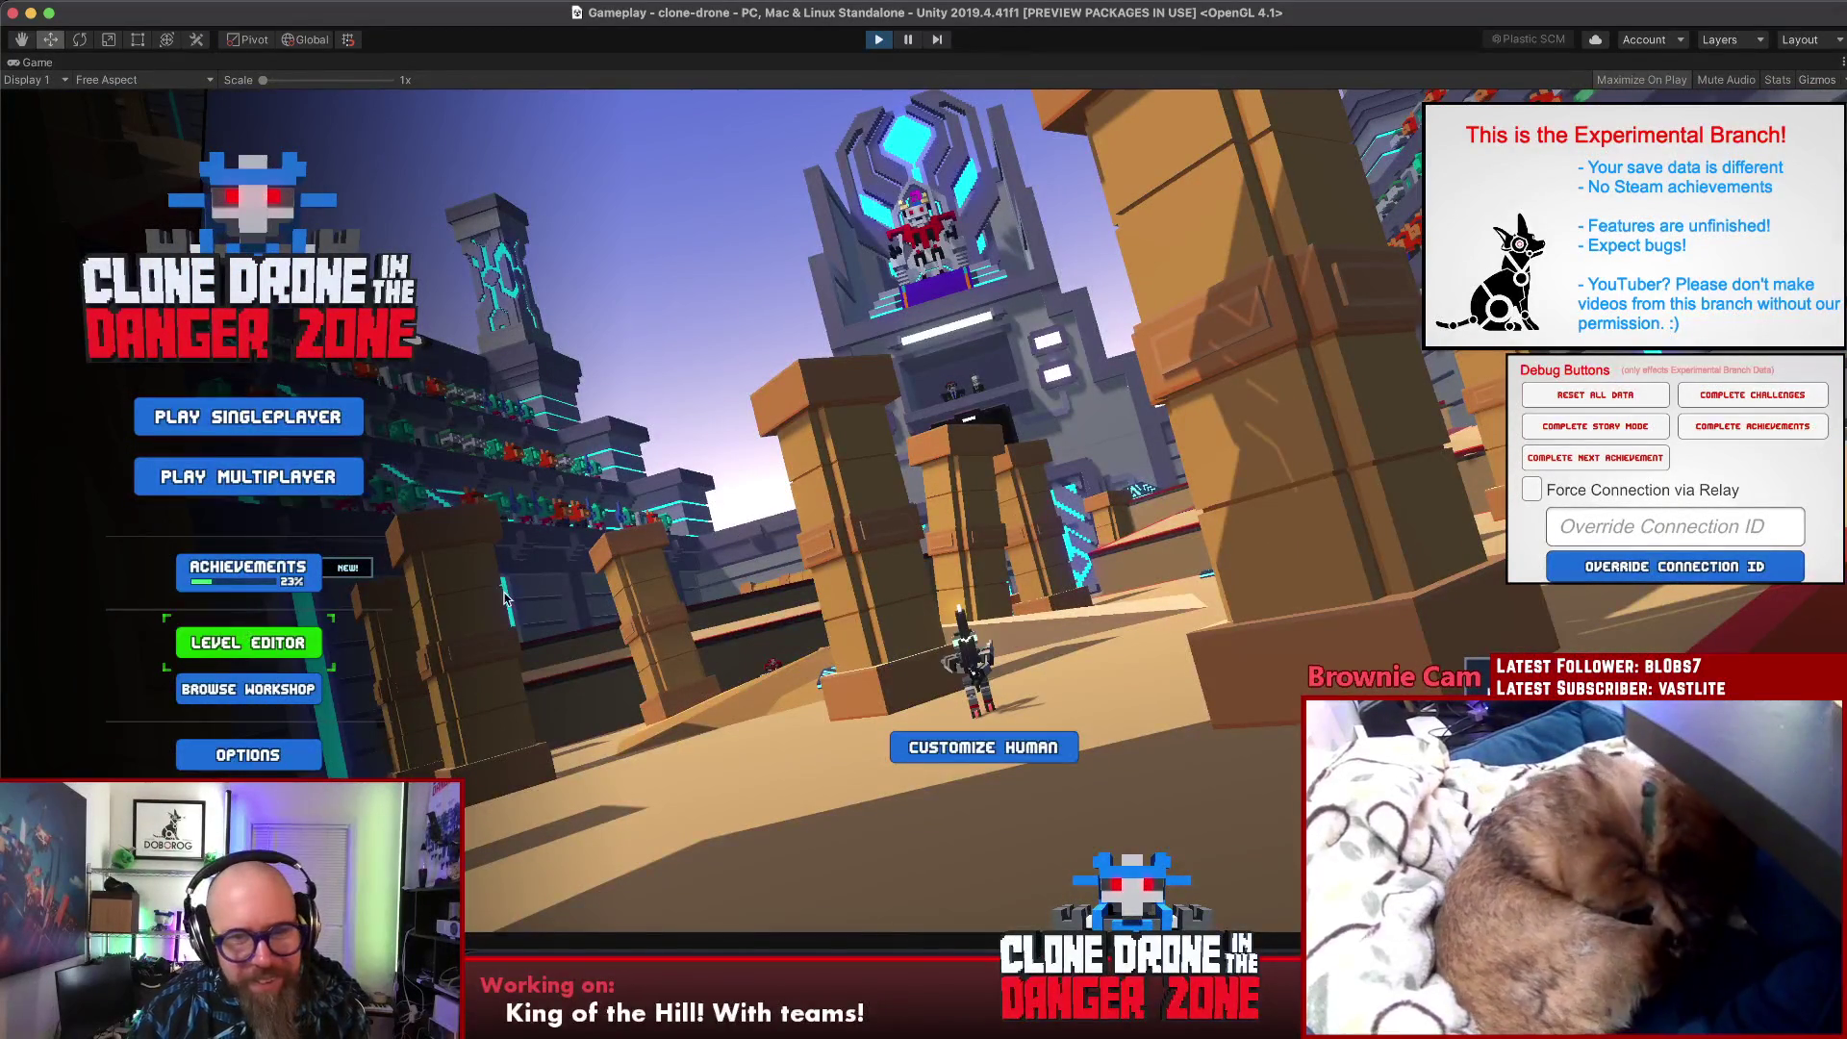
- Enter the practice area from the game's main menu
key(Return)
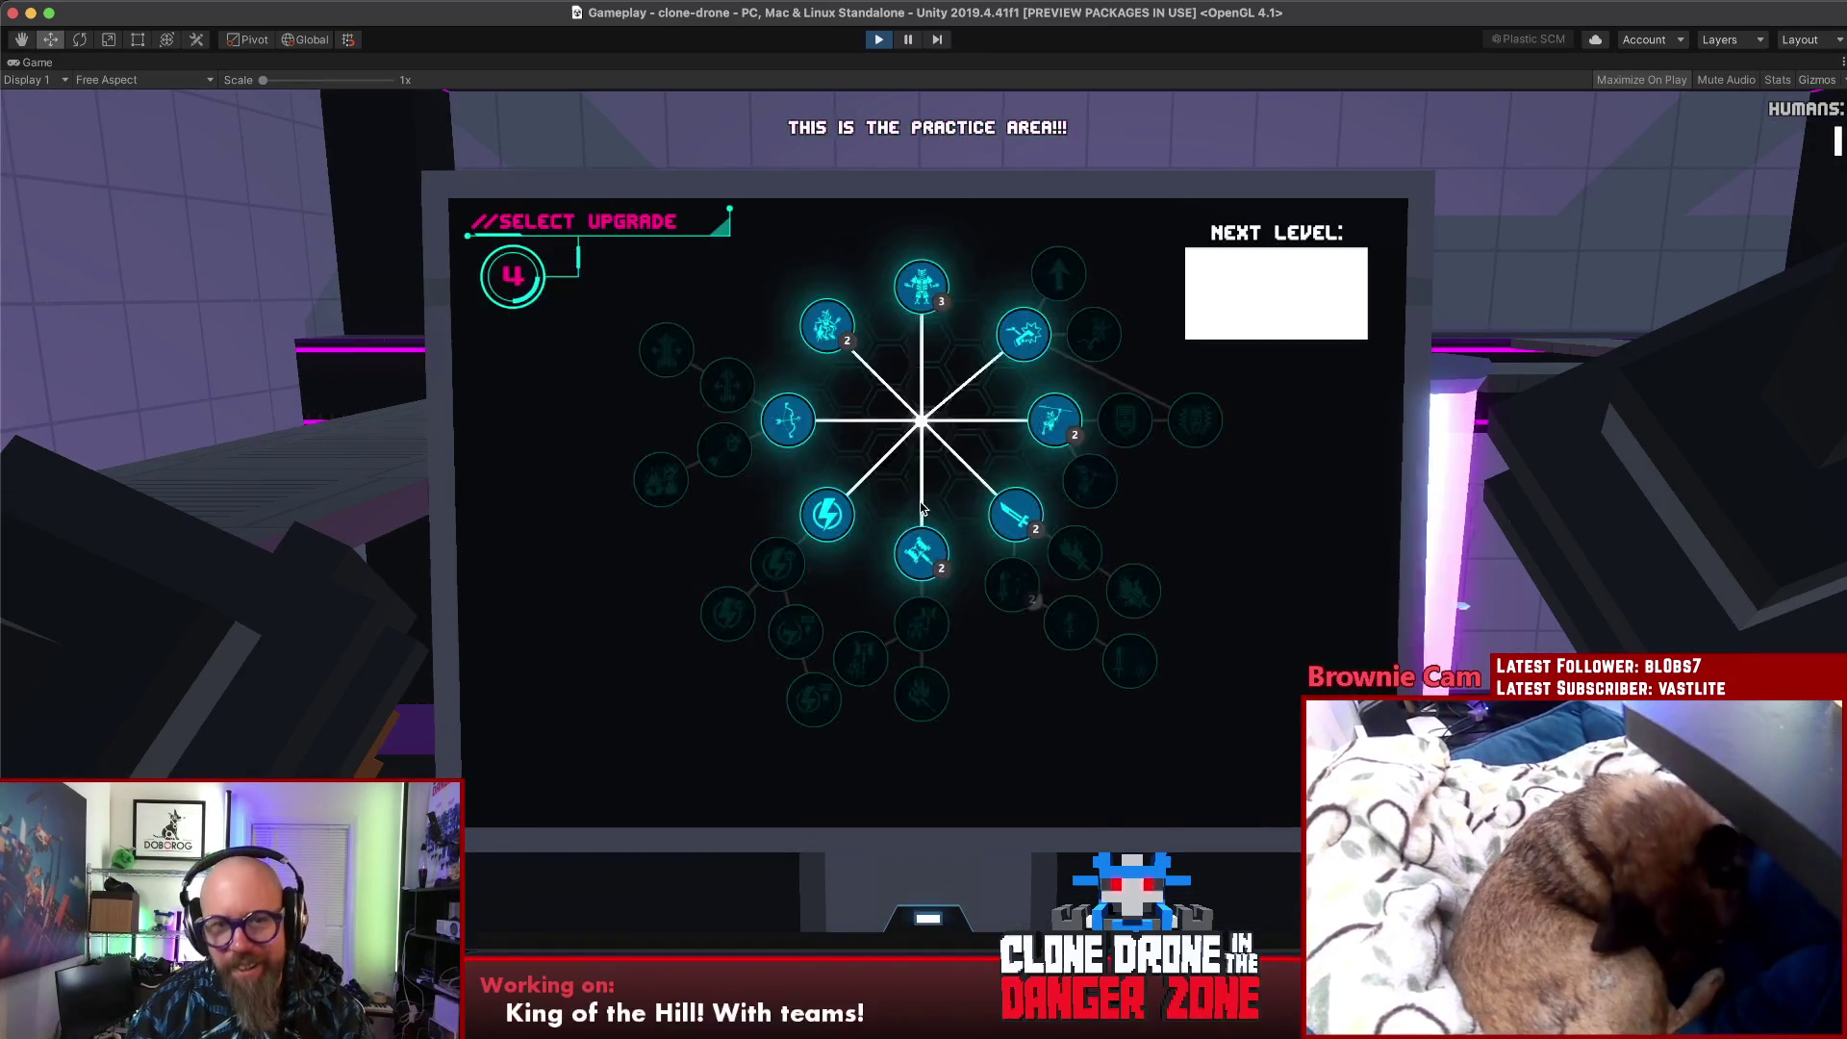
- Buy Energy Capacity I and II, resume the match, and drive the robot out over the lava
click(823, 520)
click(778, 562)
click(1001, 518)
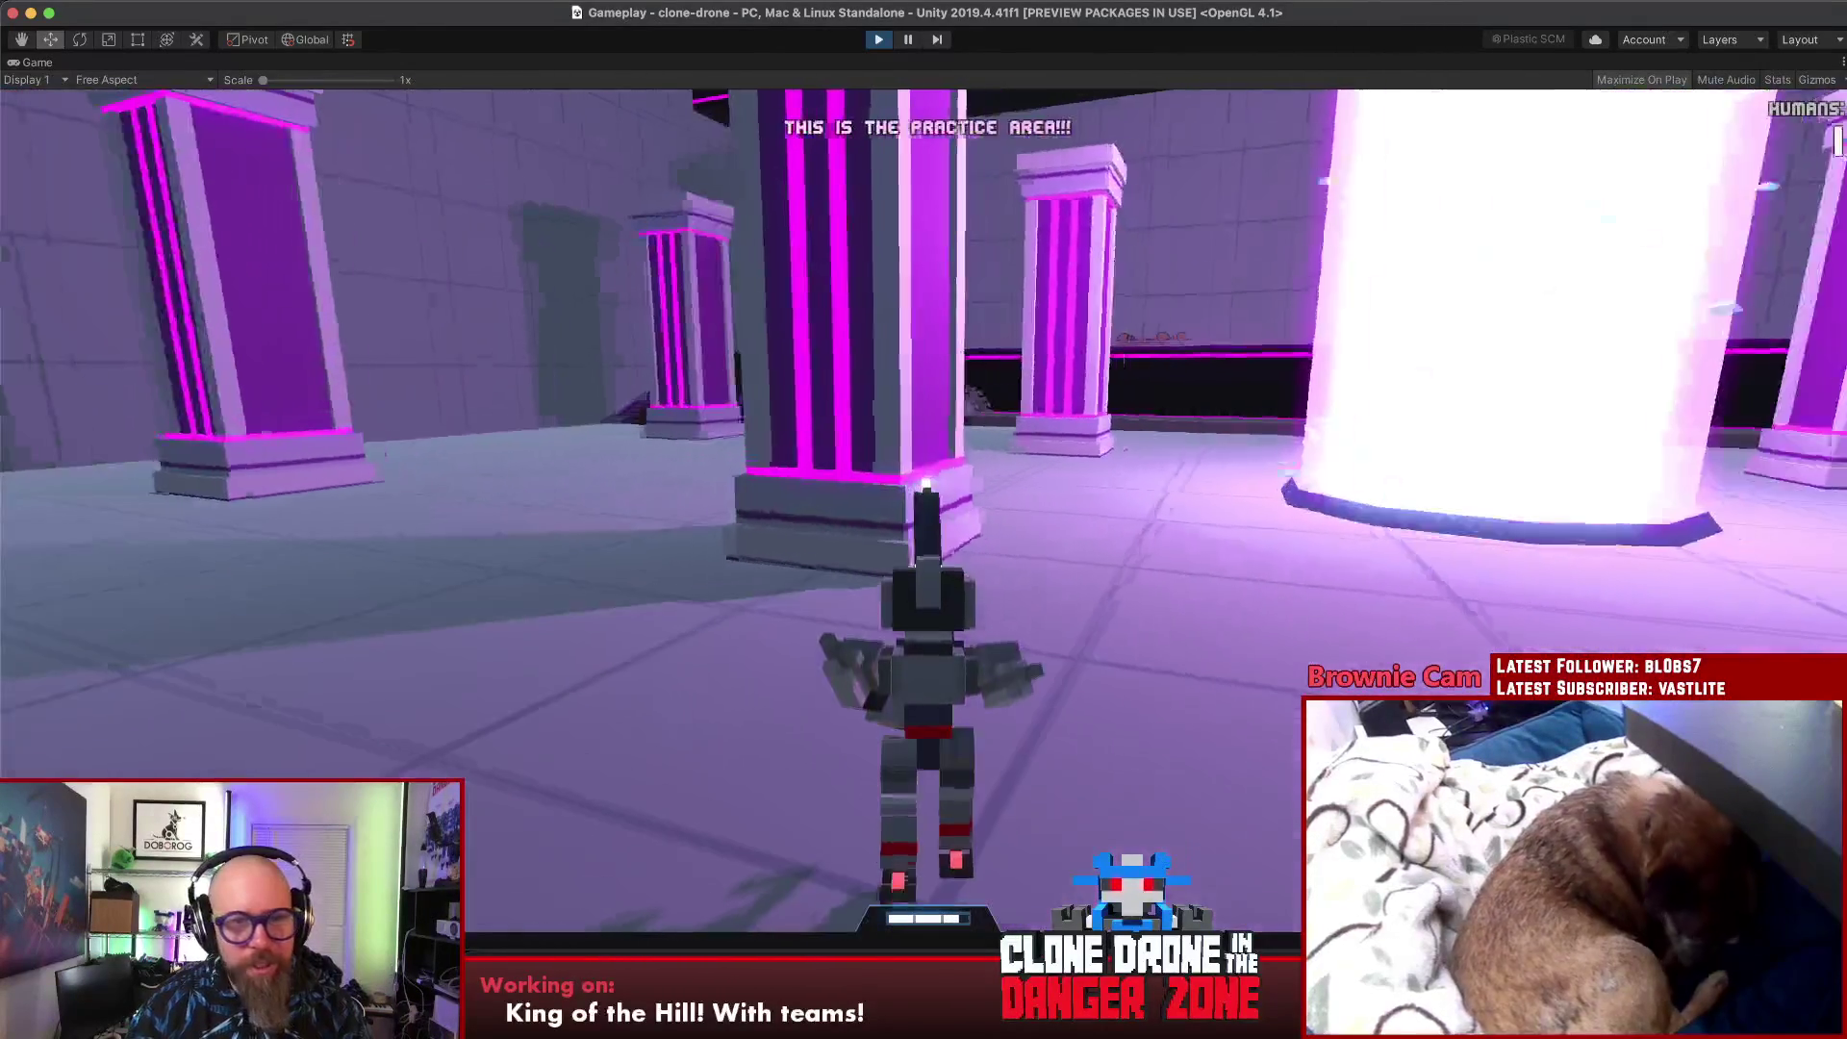
key(Escape)
click(951, 739)
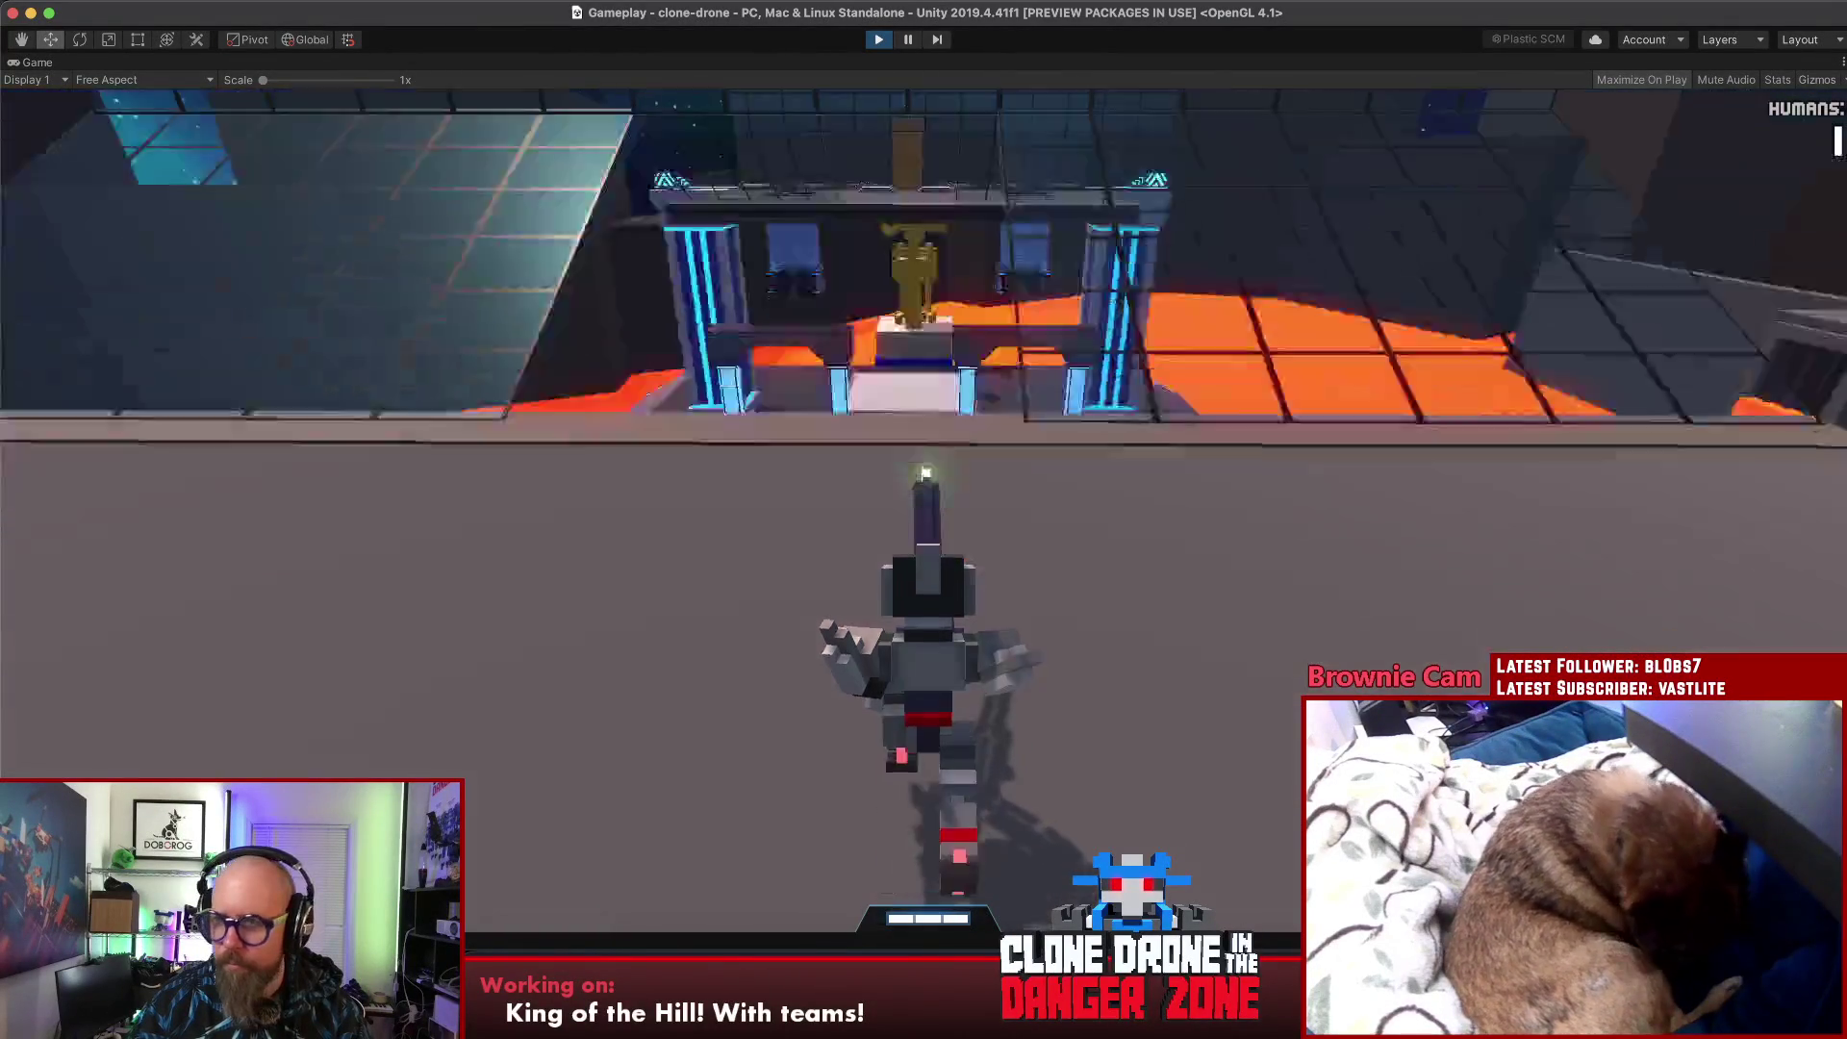
key(w)
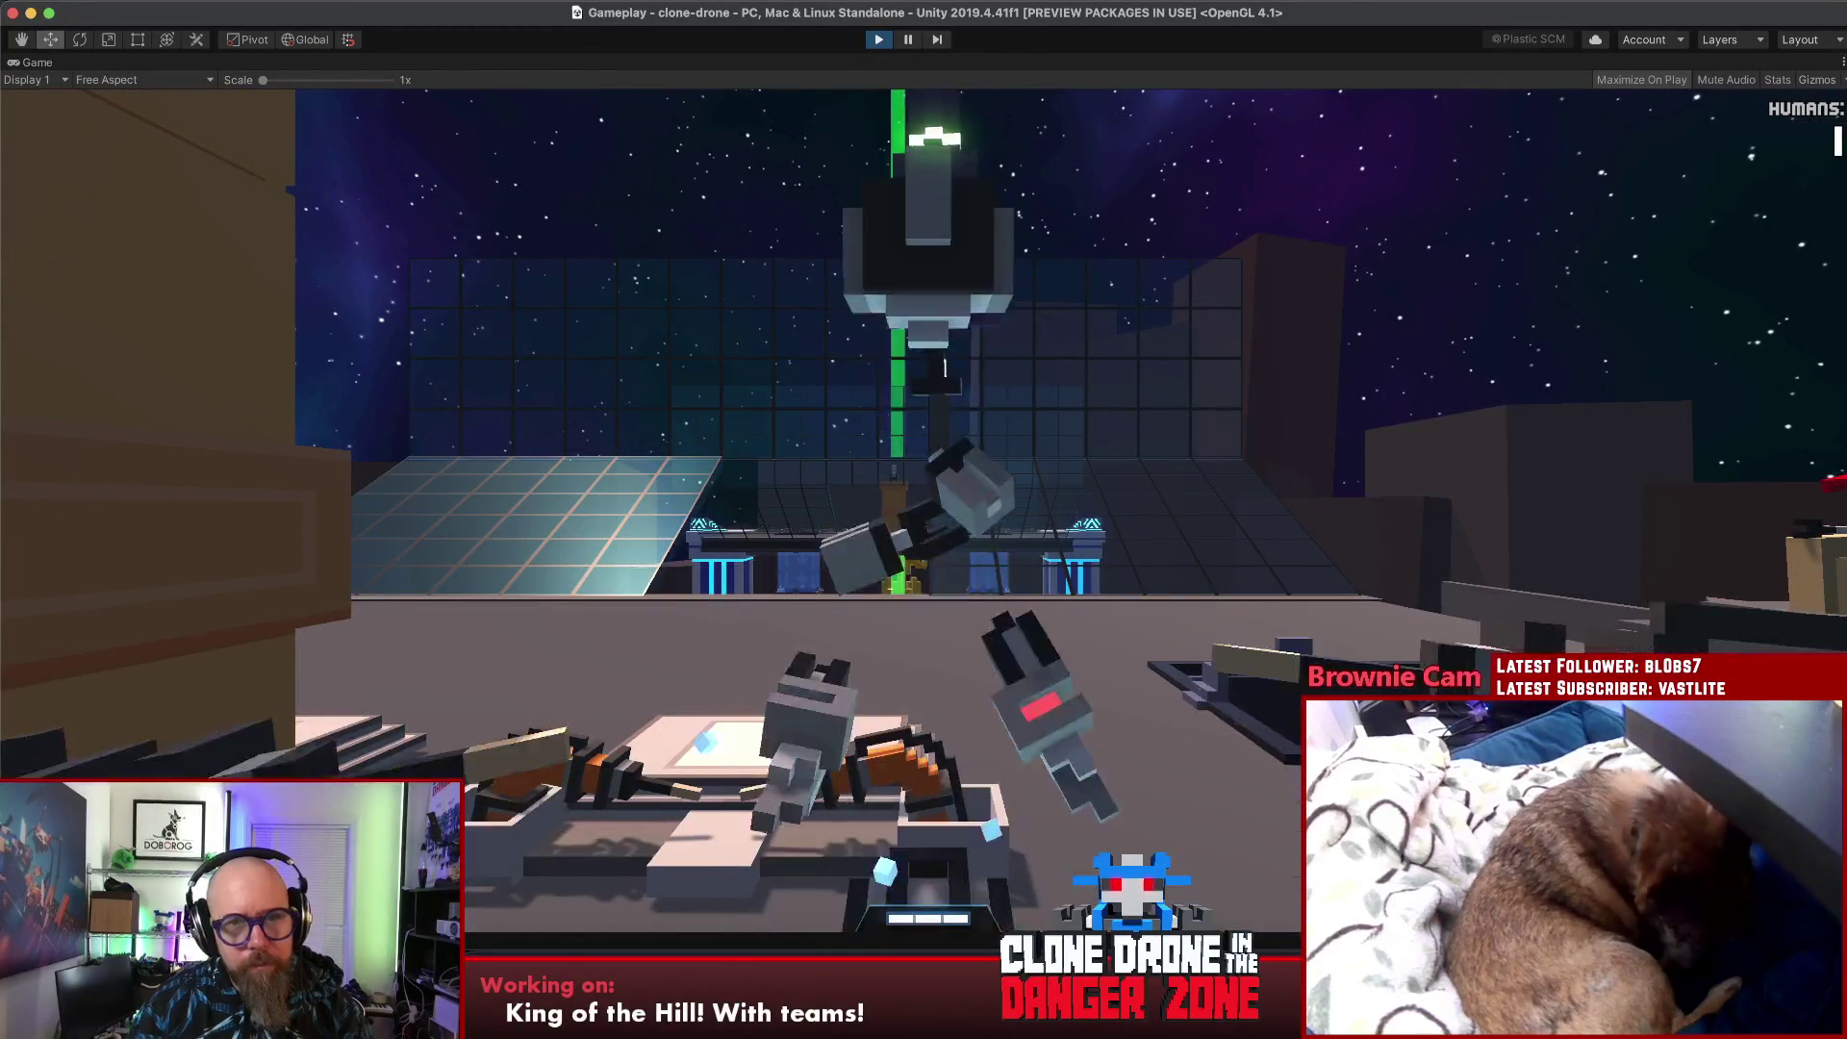
- Keep playtesting the respawned robot, pause, and switch to MultiplayerTeamManager.cs in Rider
key(Escape)
key(Escape)
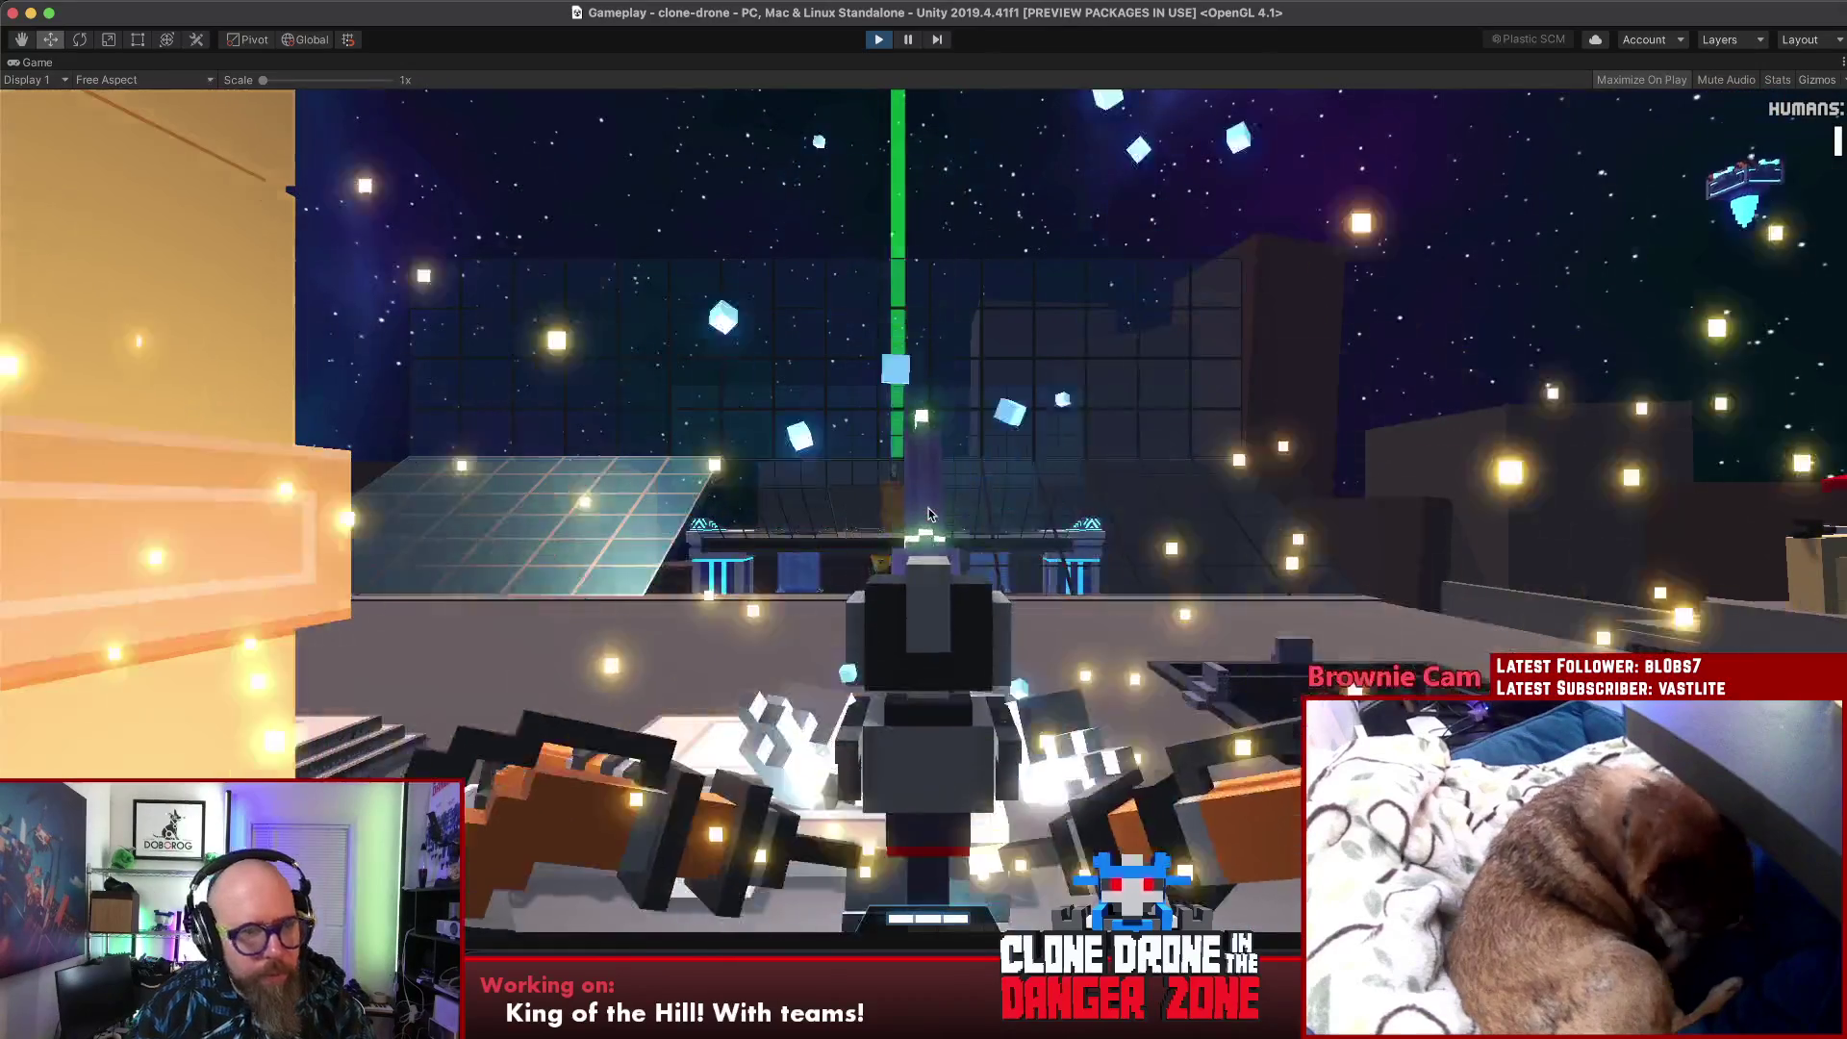
click(928, 508)
key(w)
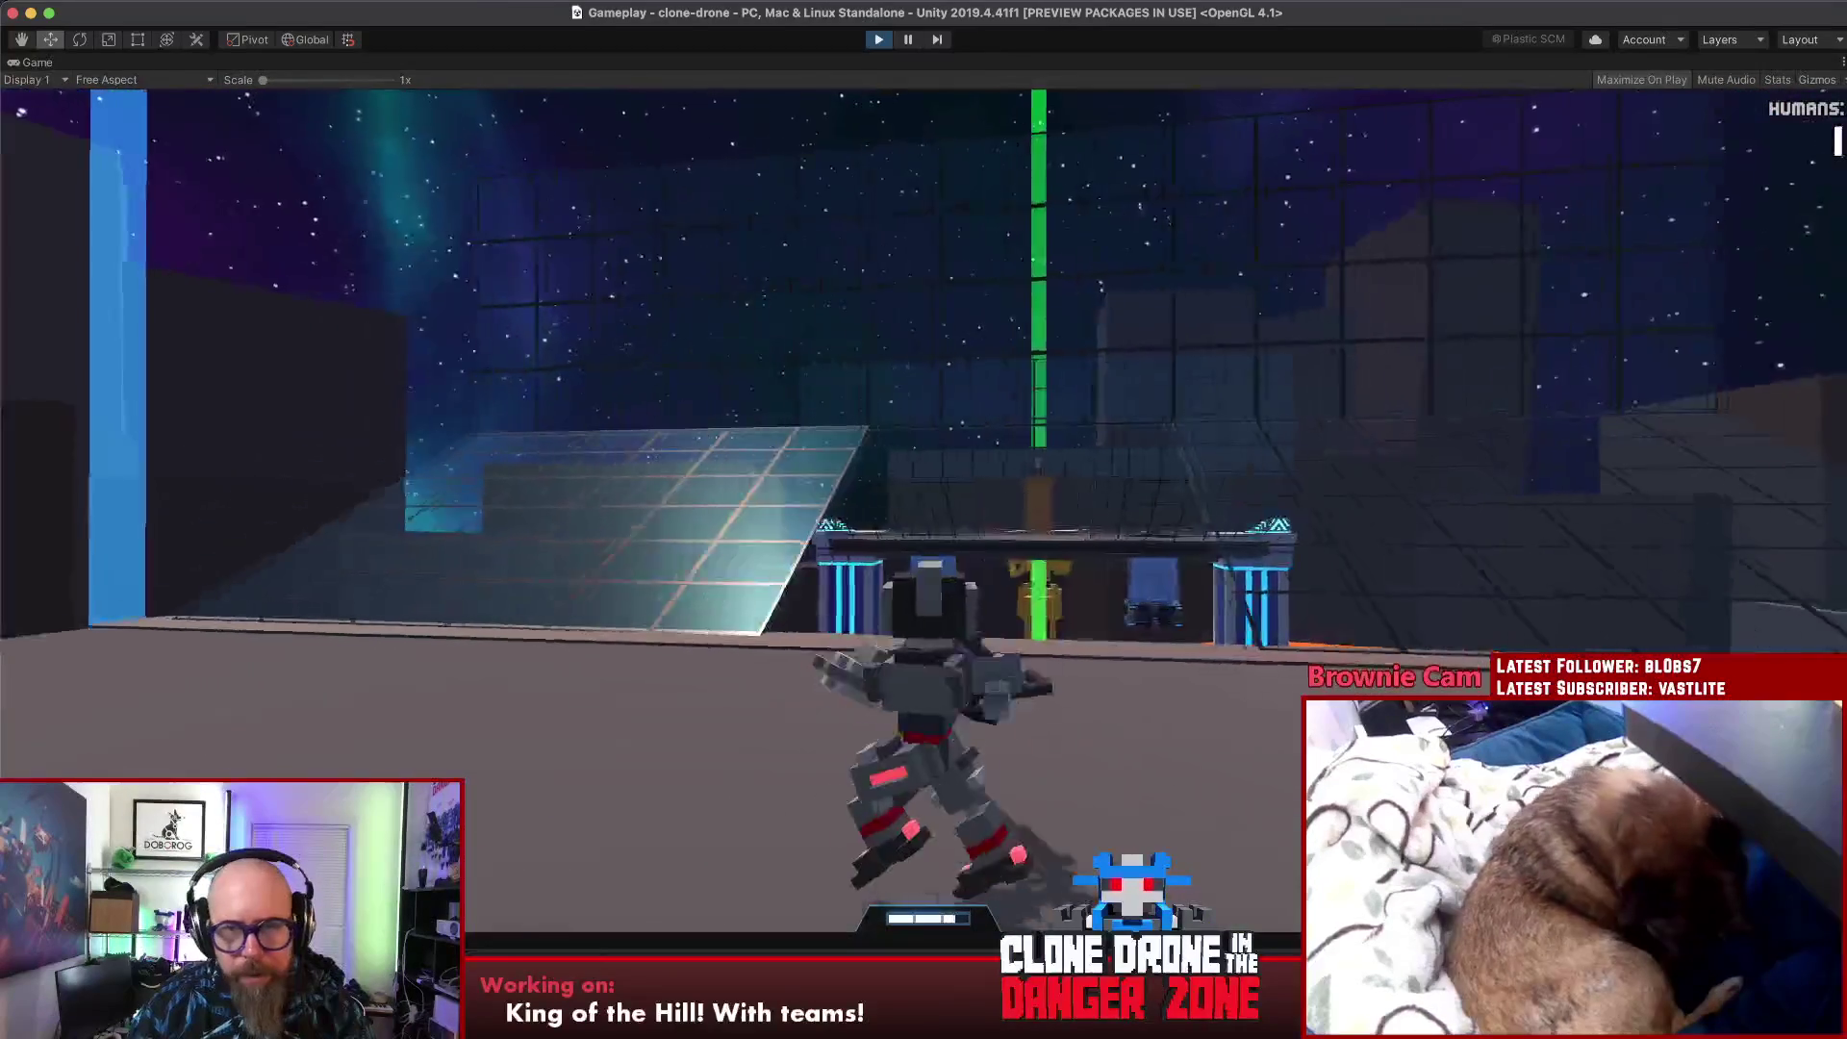
key(w)
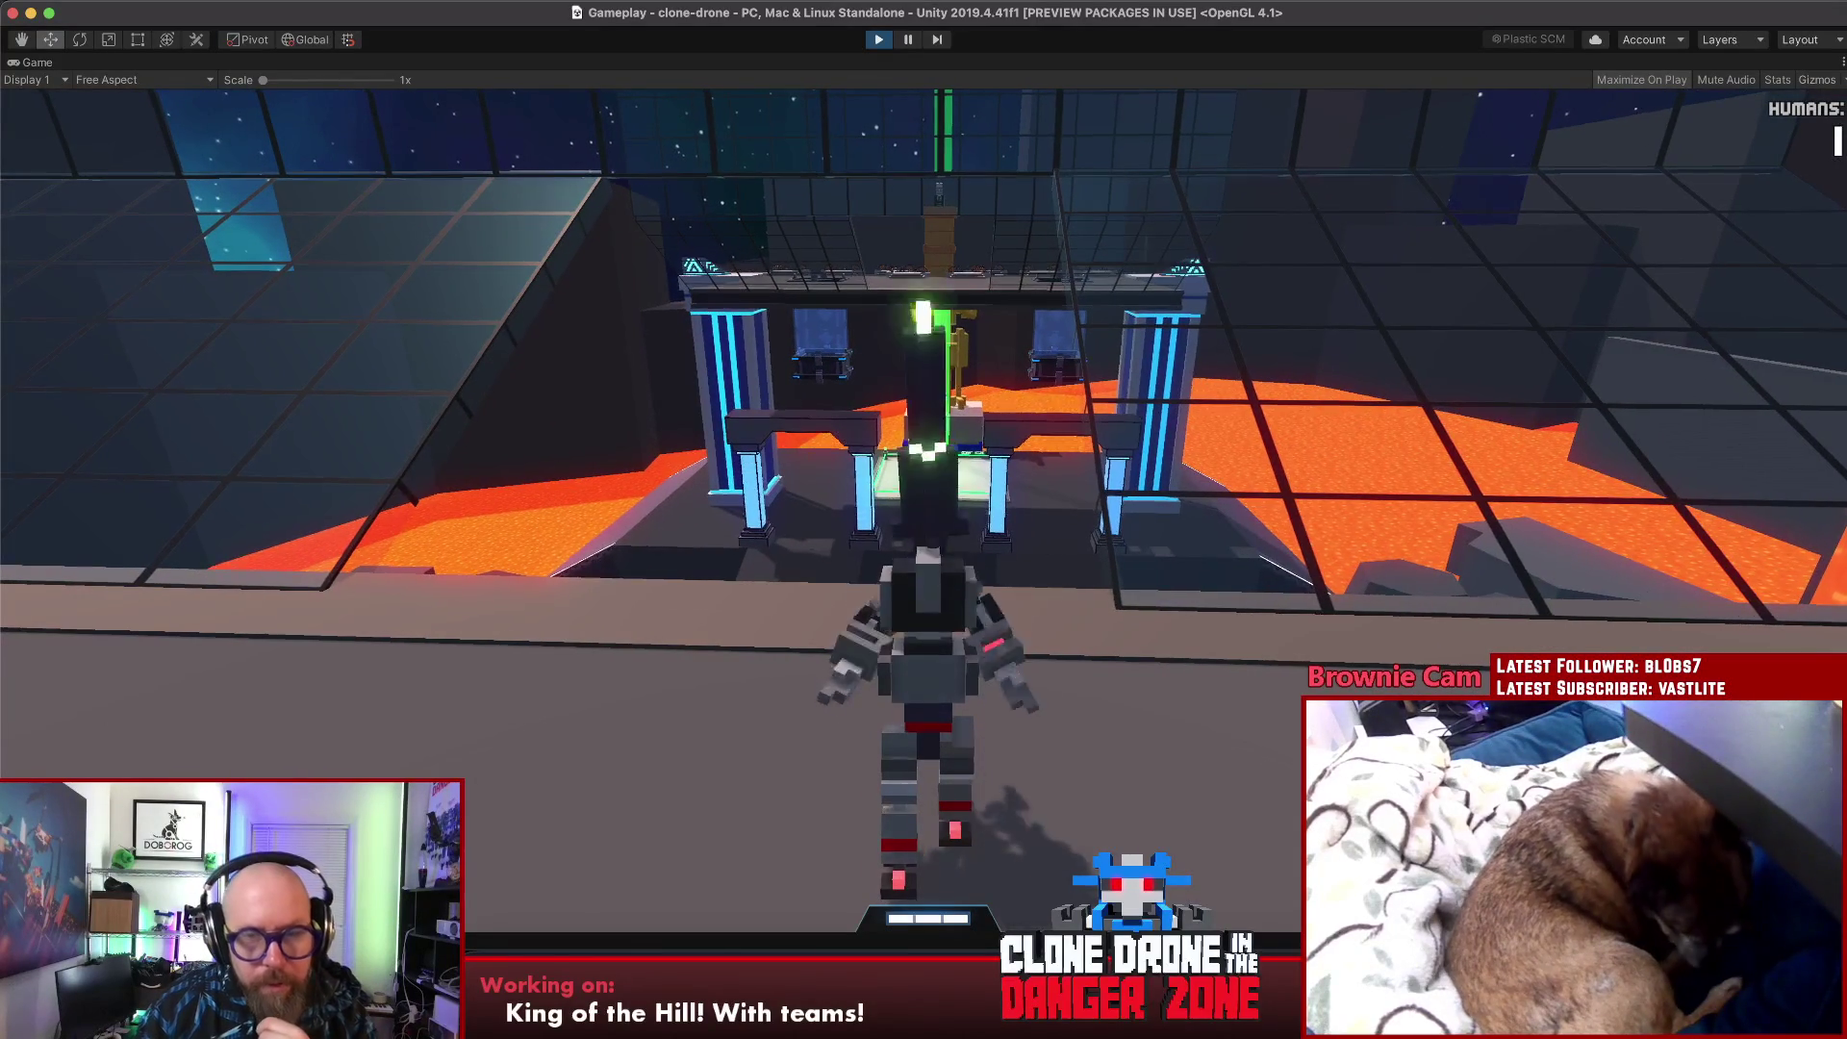
key(Escape)
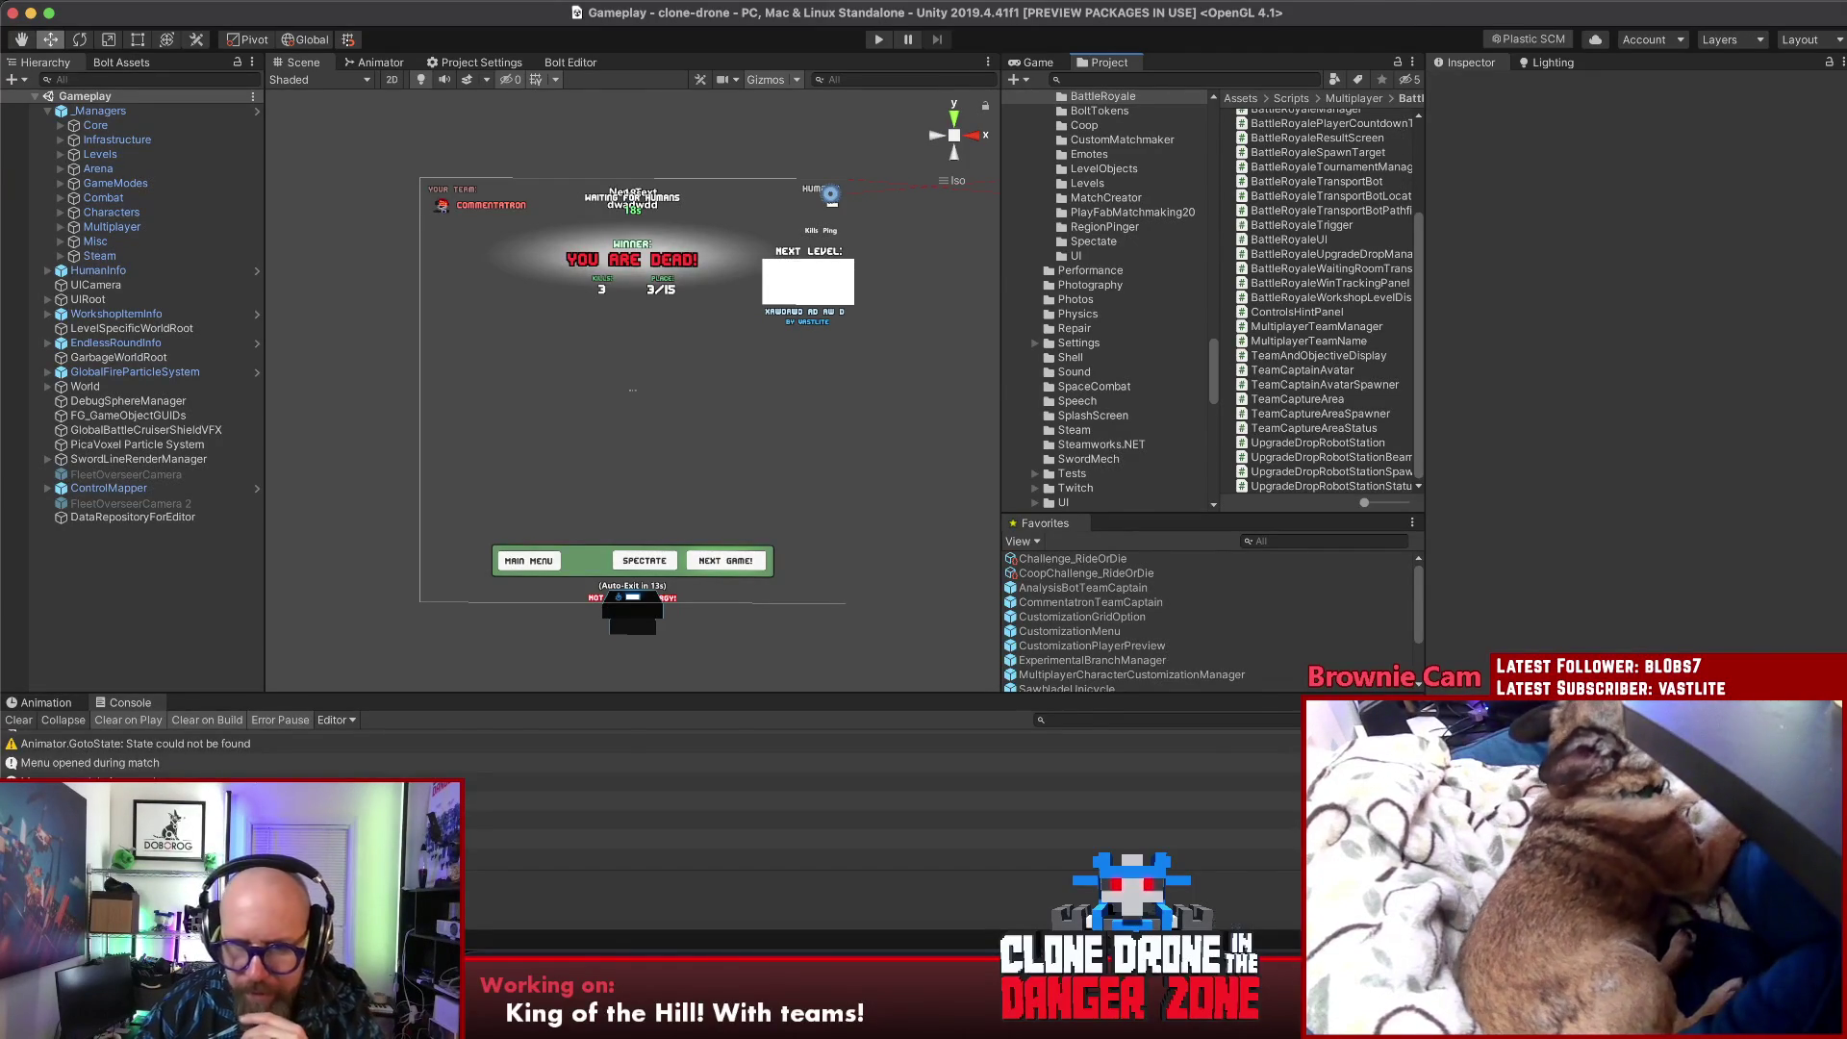
key(super+Tab)
scroll(1185, 226, up, 5)
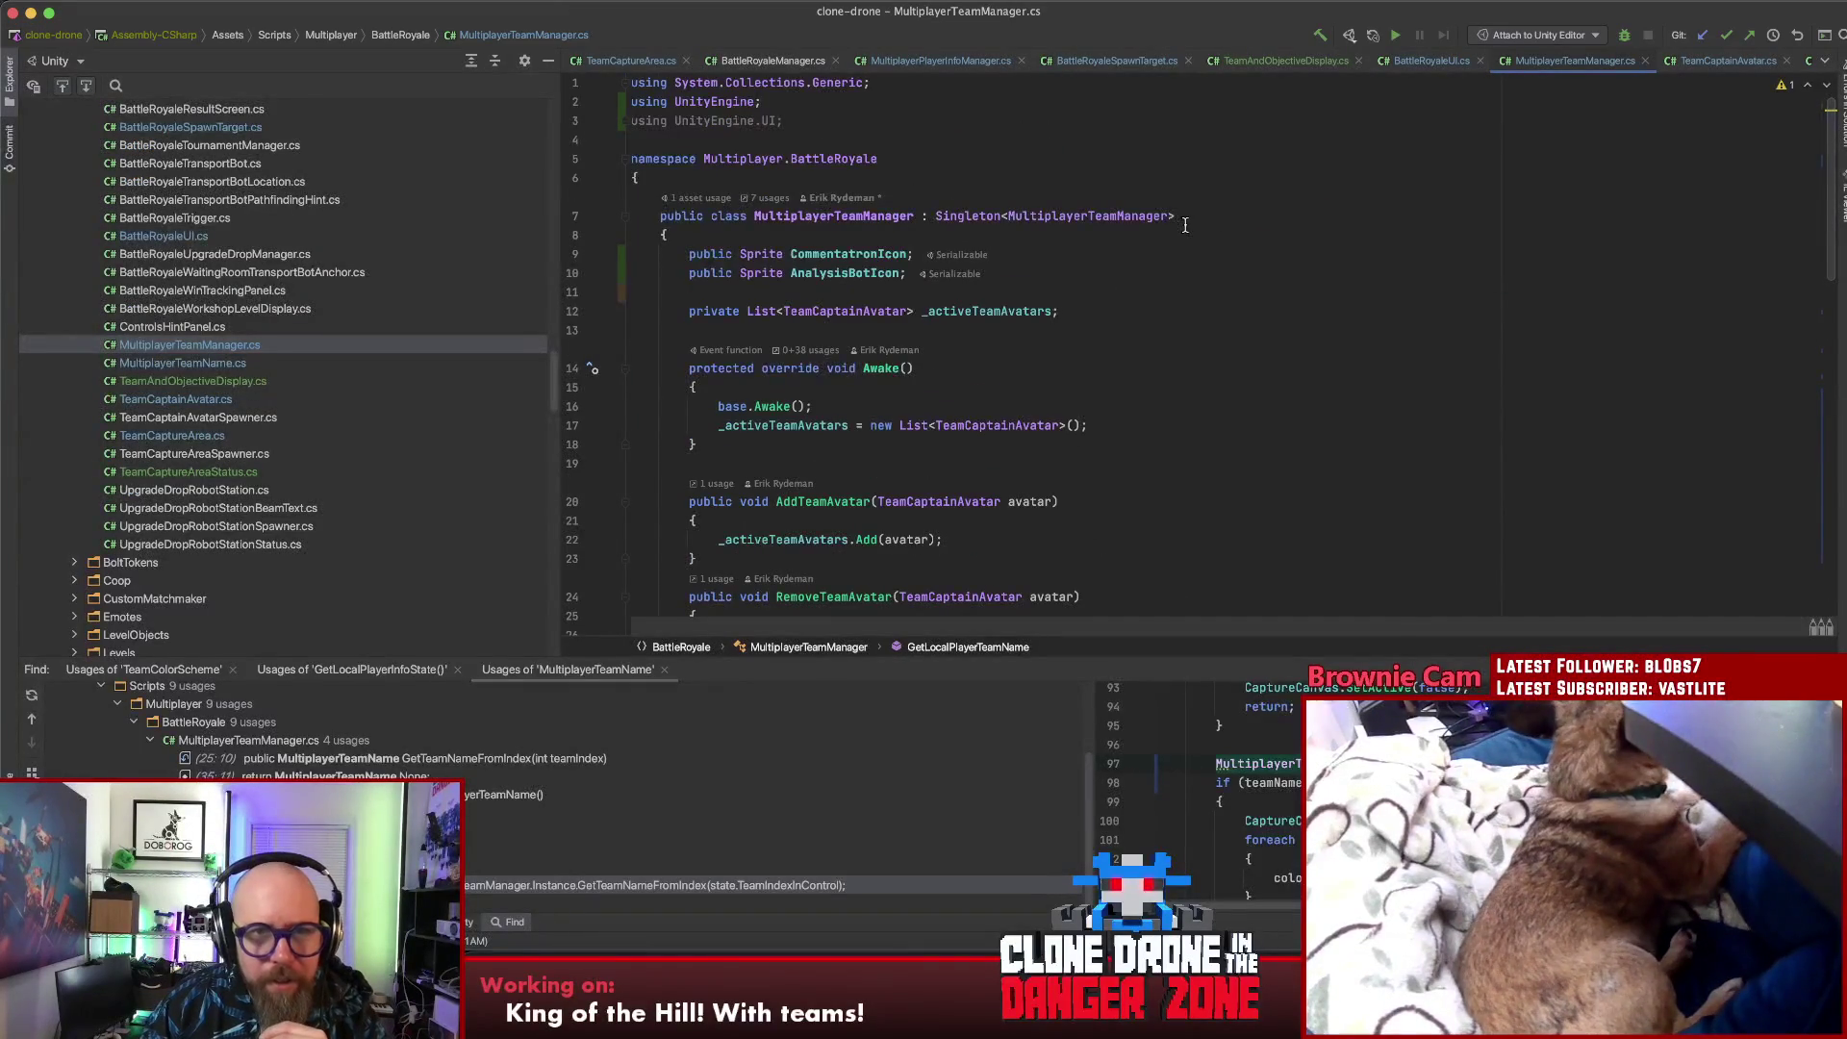
- In TeamAndObjectiveDisplay.cs, toggle a line 32 breakpoint, then begin renaming onCharacterTeamIndexChanged
click(1285, 61)
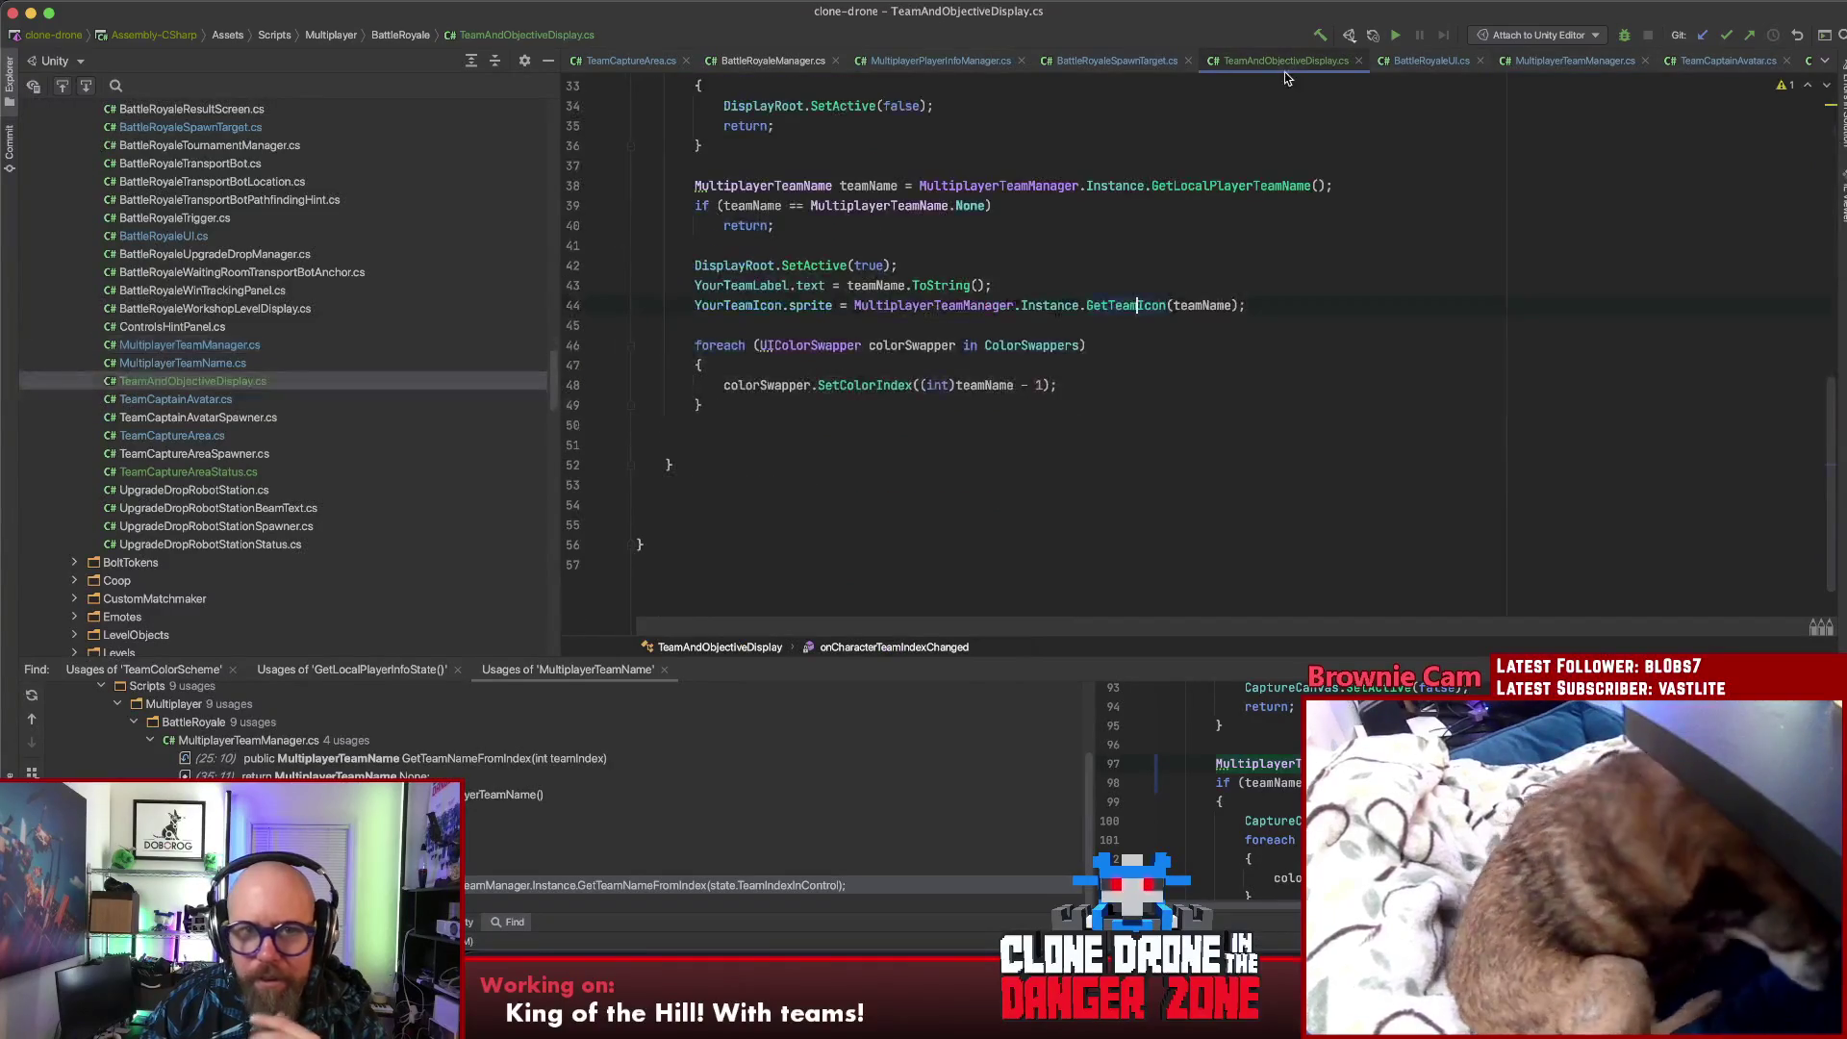
click(611, 280)
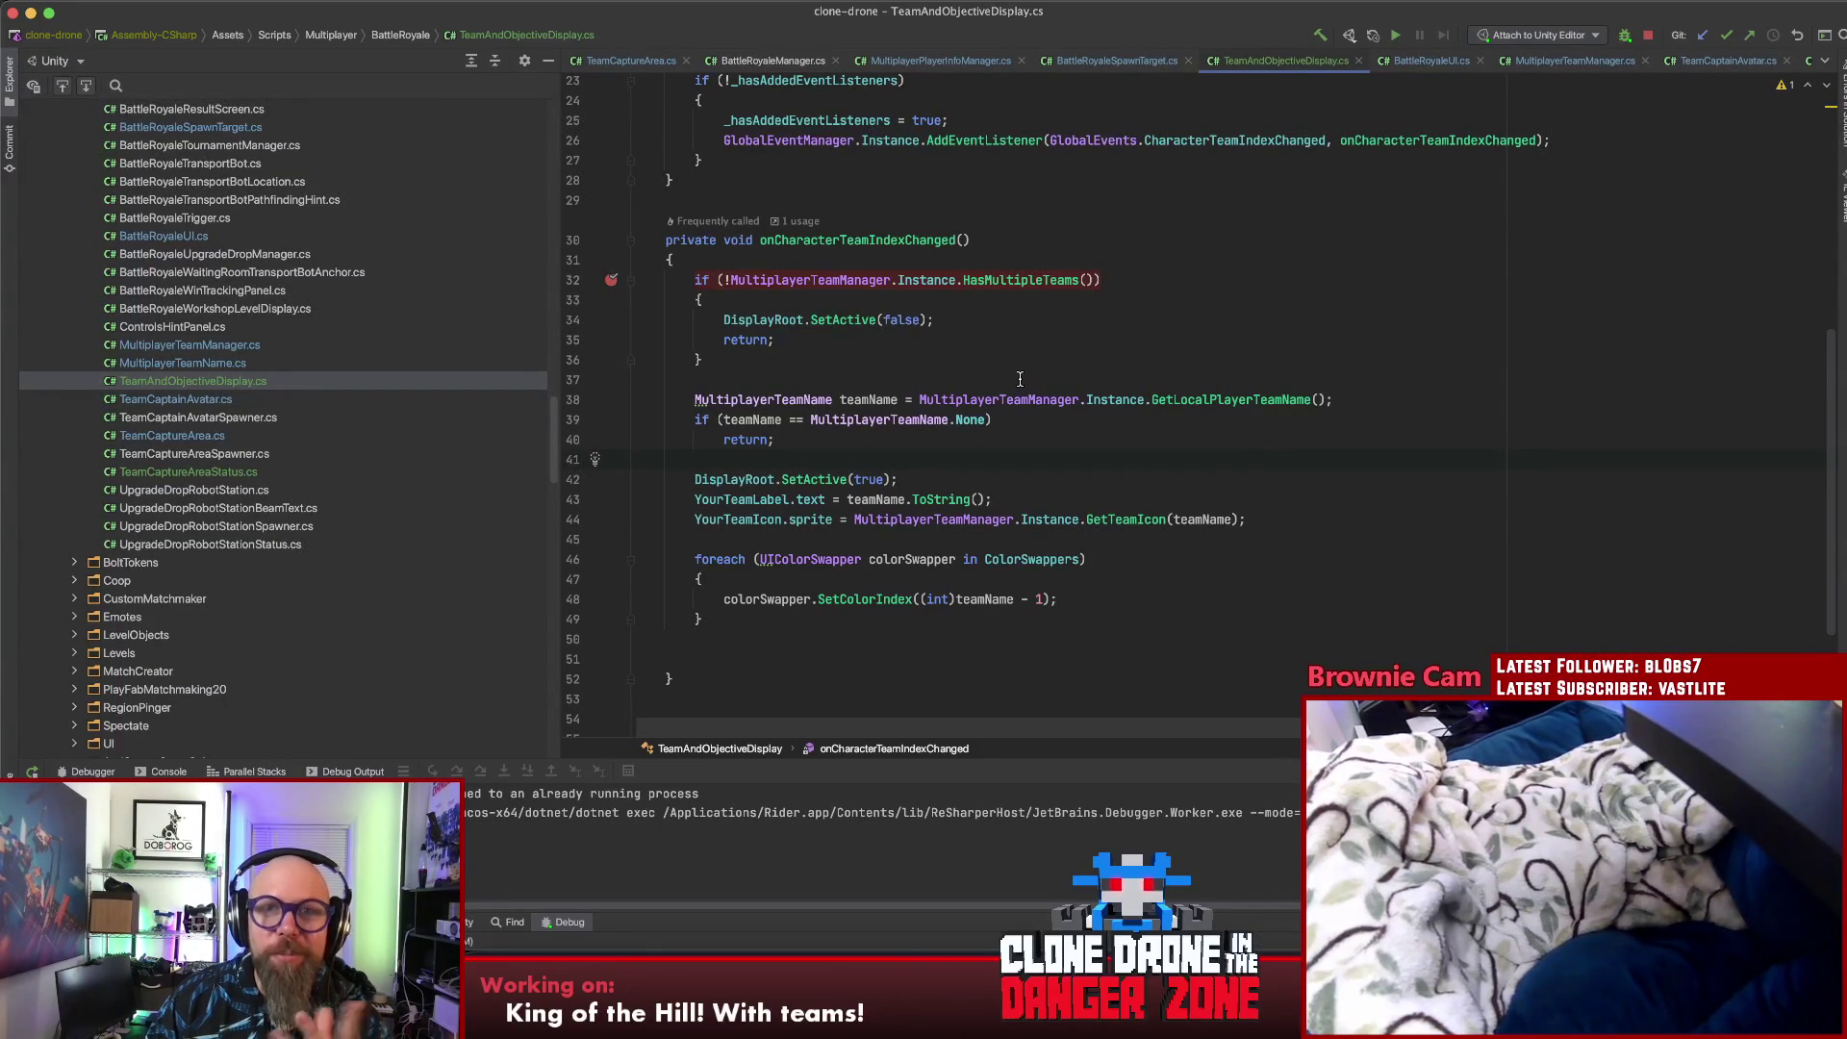
click(612, 280)
click(704, 361)
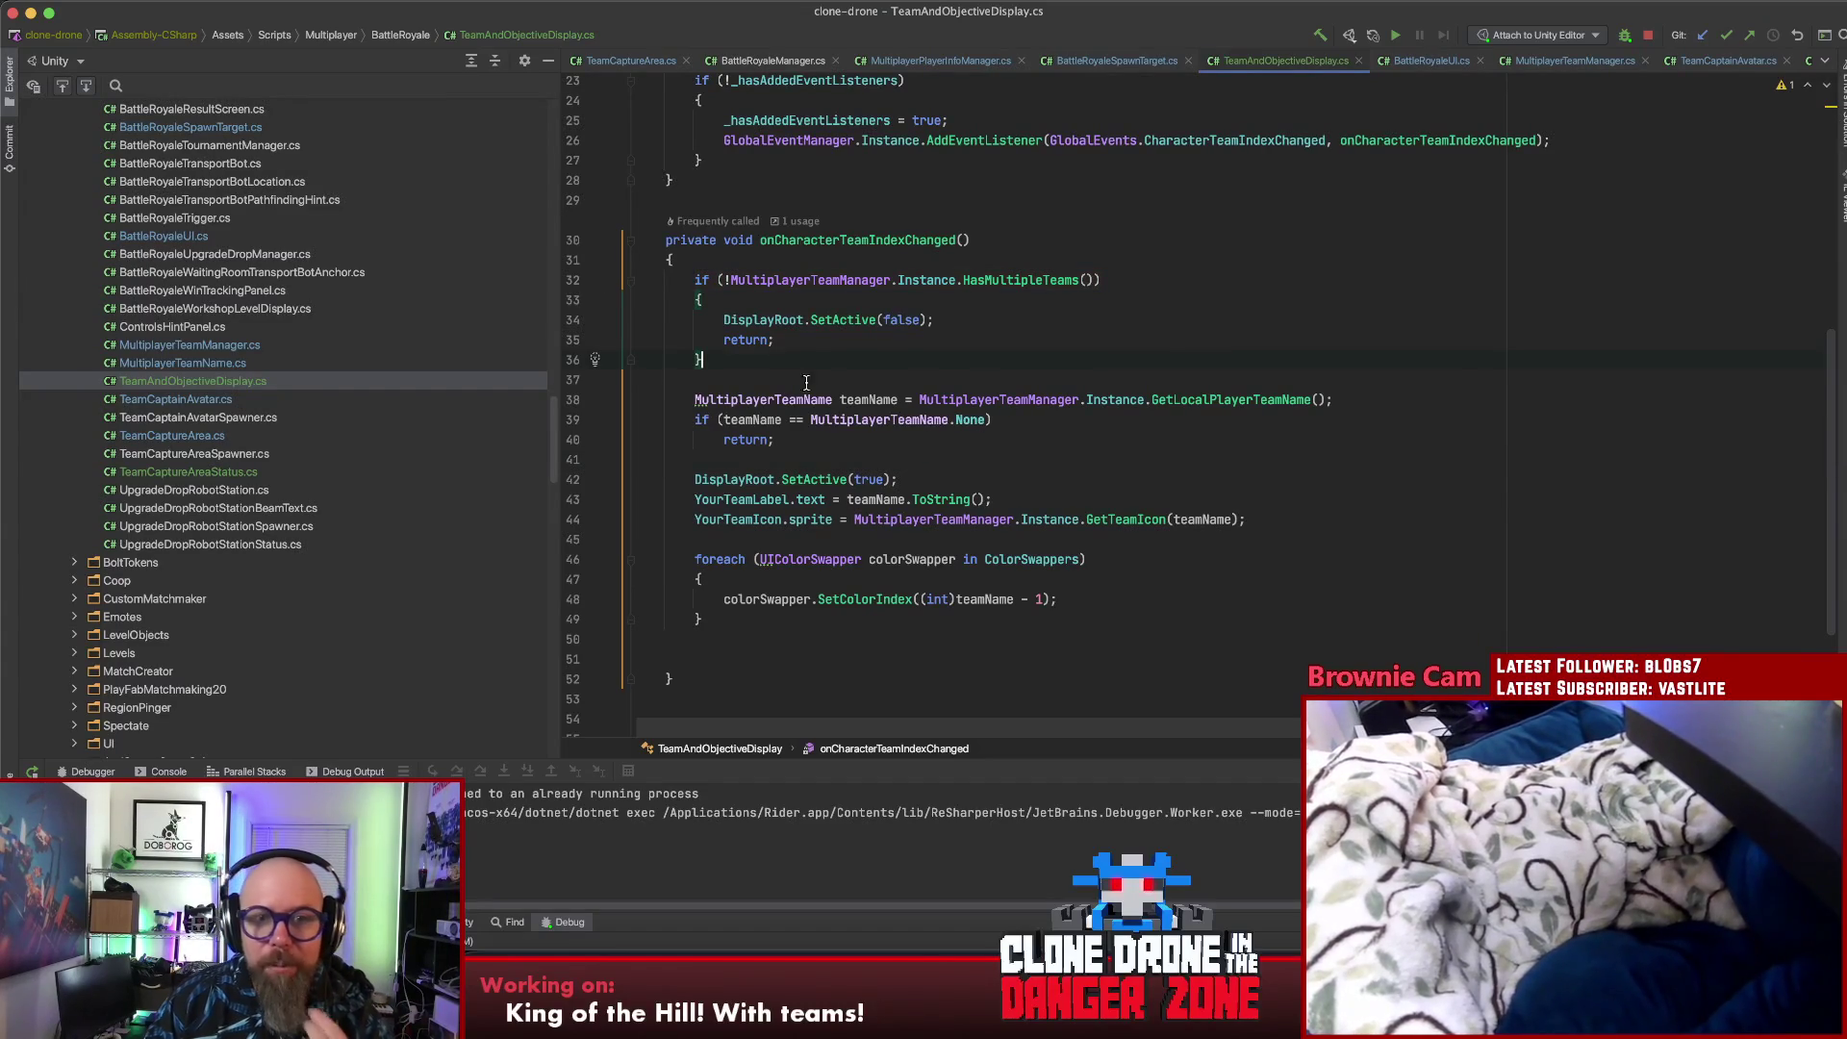
click(849, 240)
key(shift+F6)
- Rename onCharacterTeamIndexChanged to refreshUI
text(re)
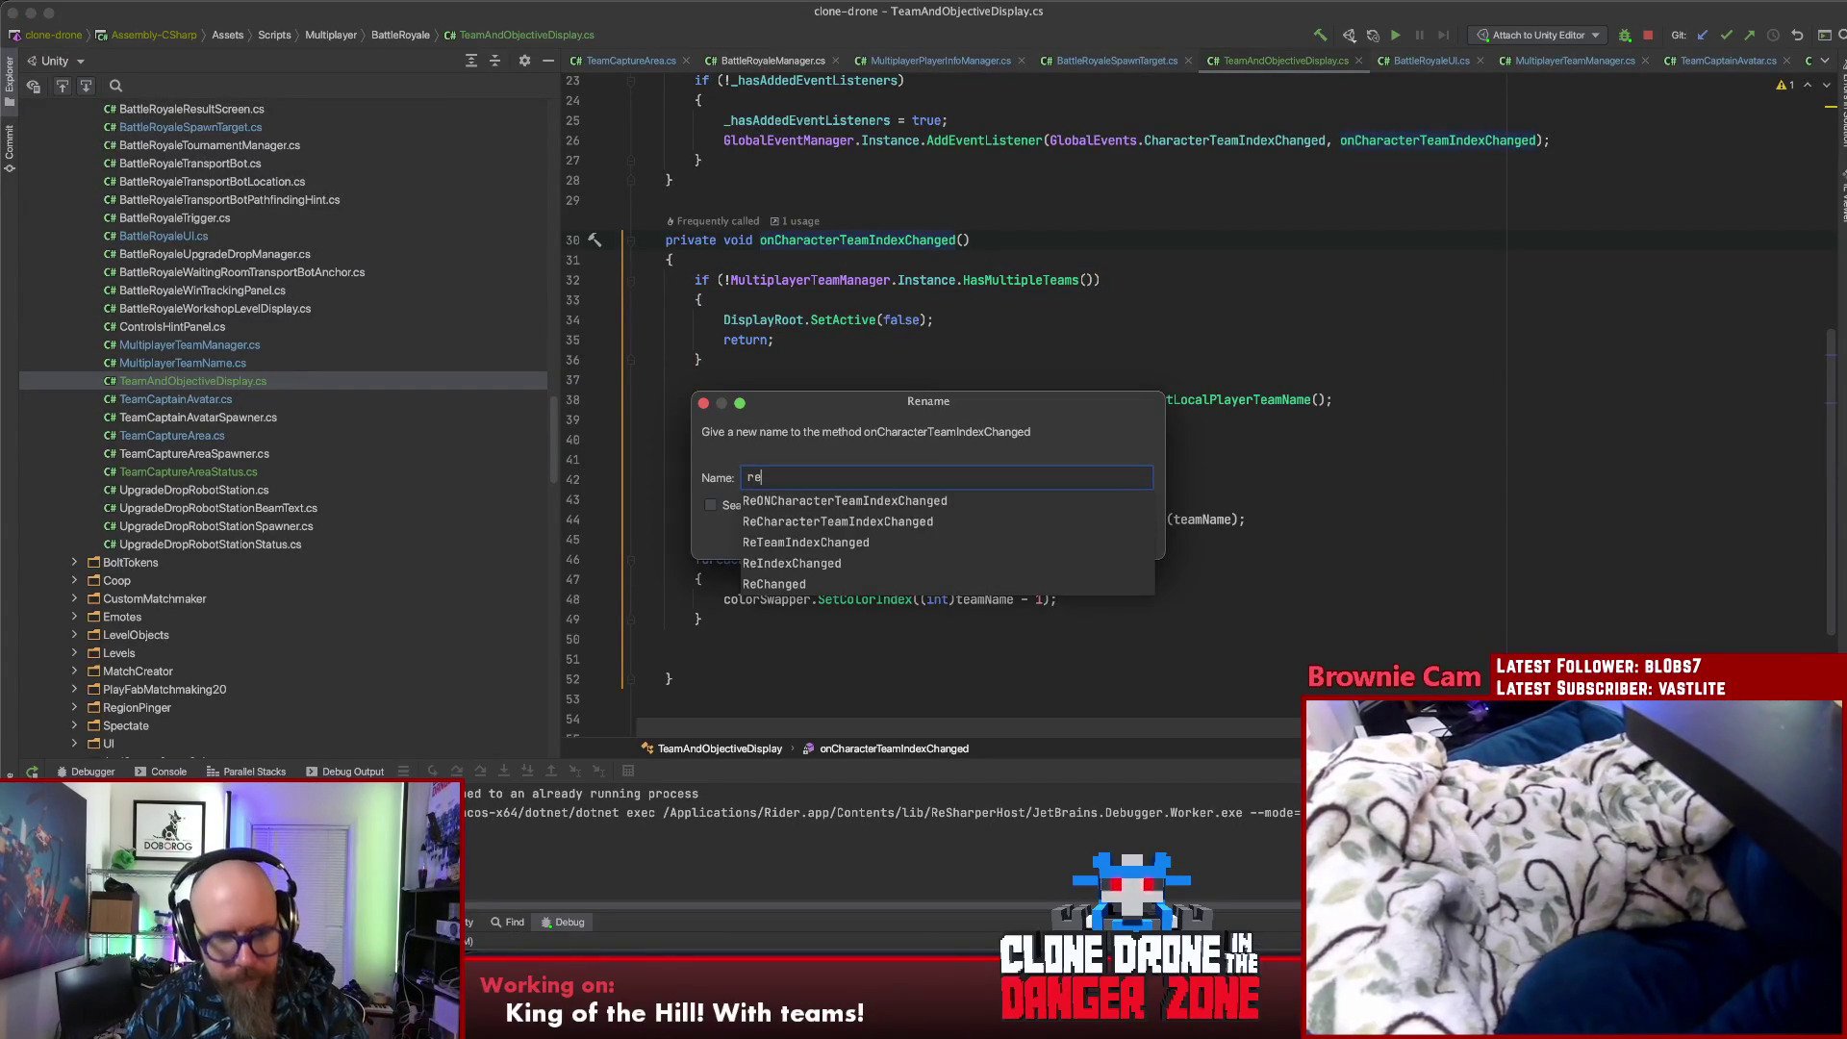
text(fresh)
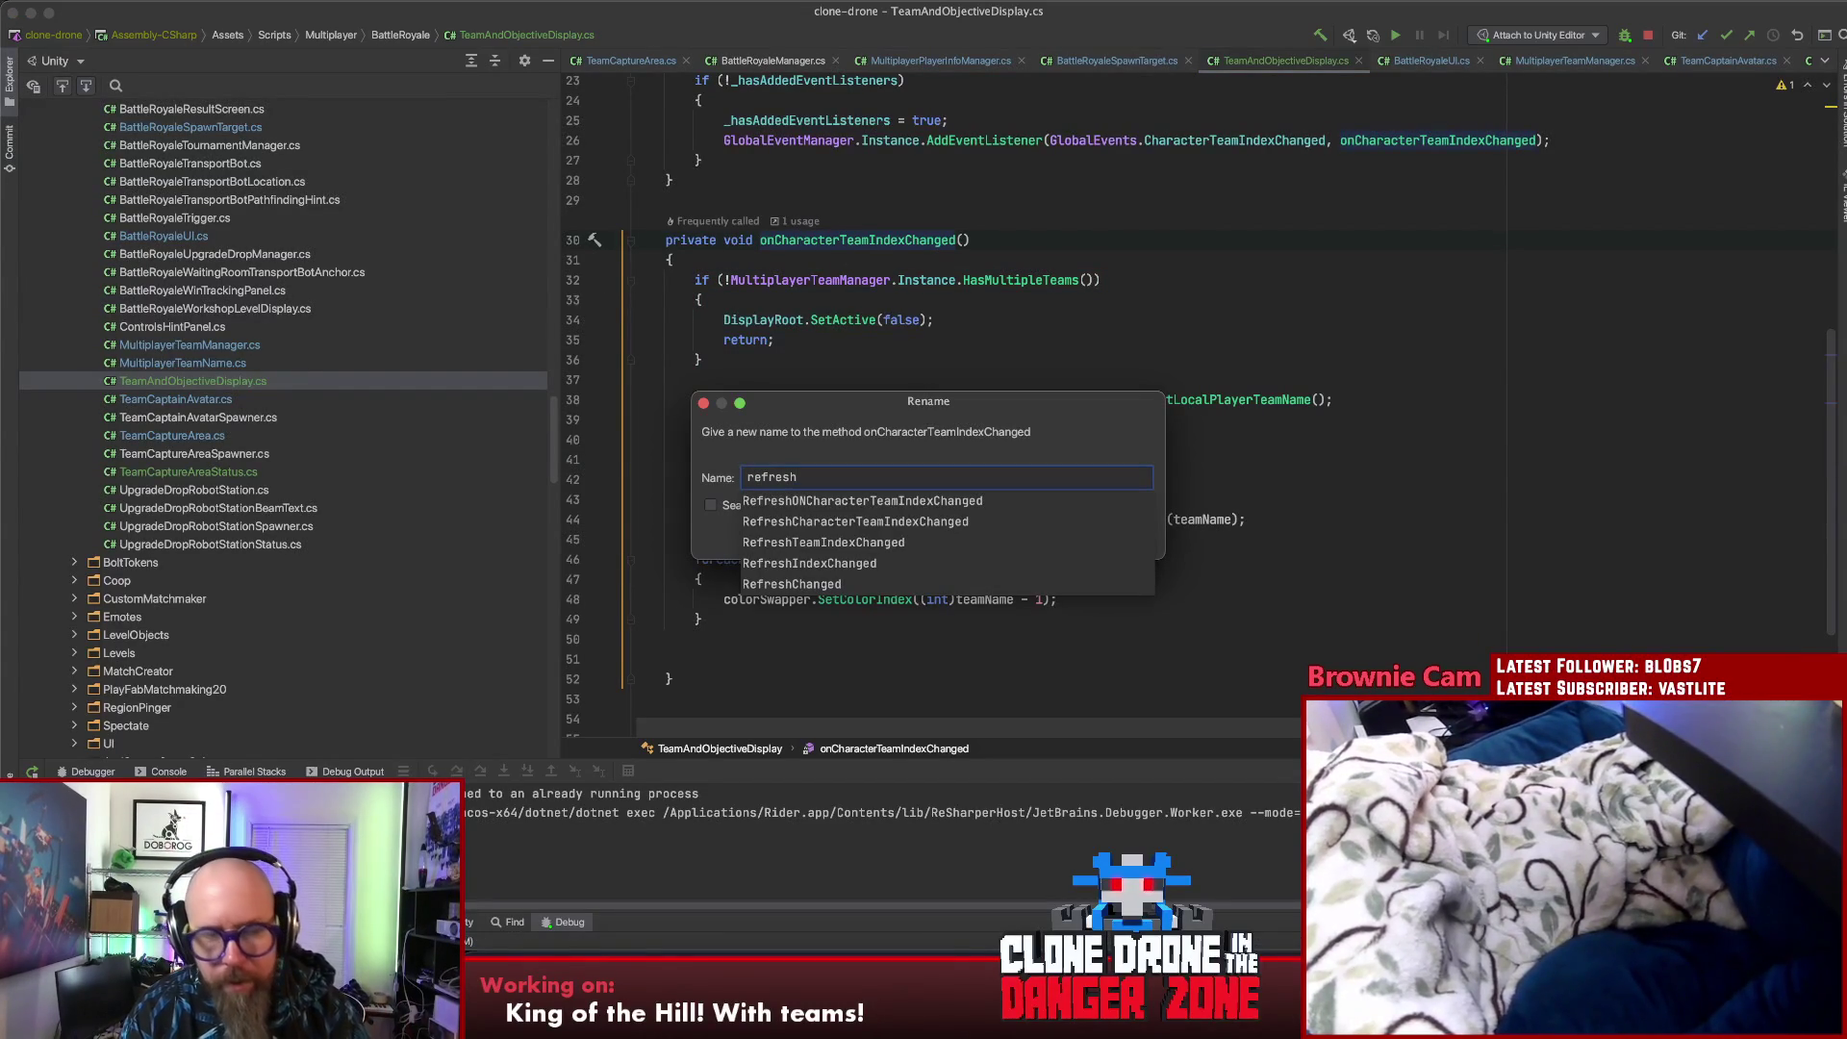
text(UI)
key(Escape)
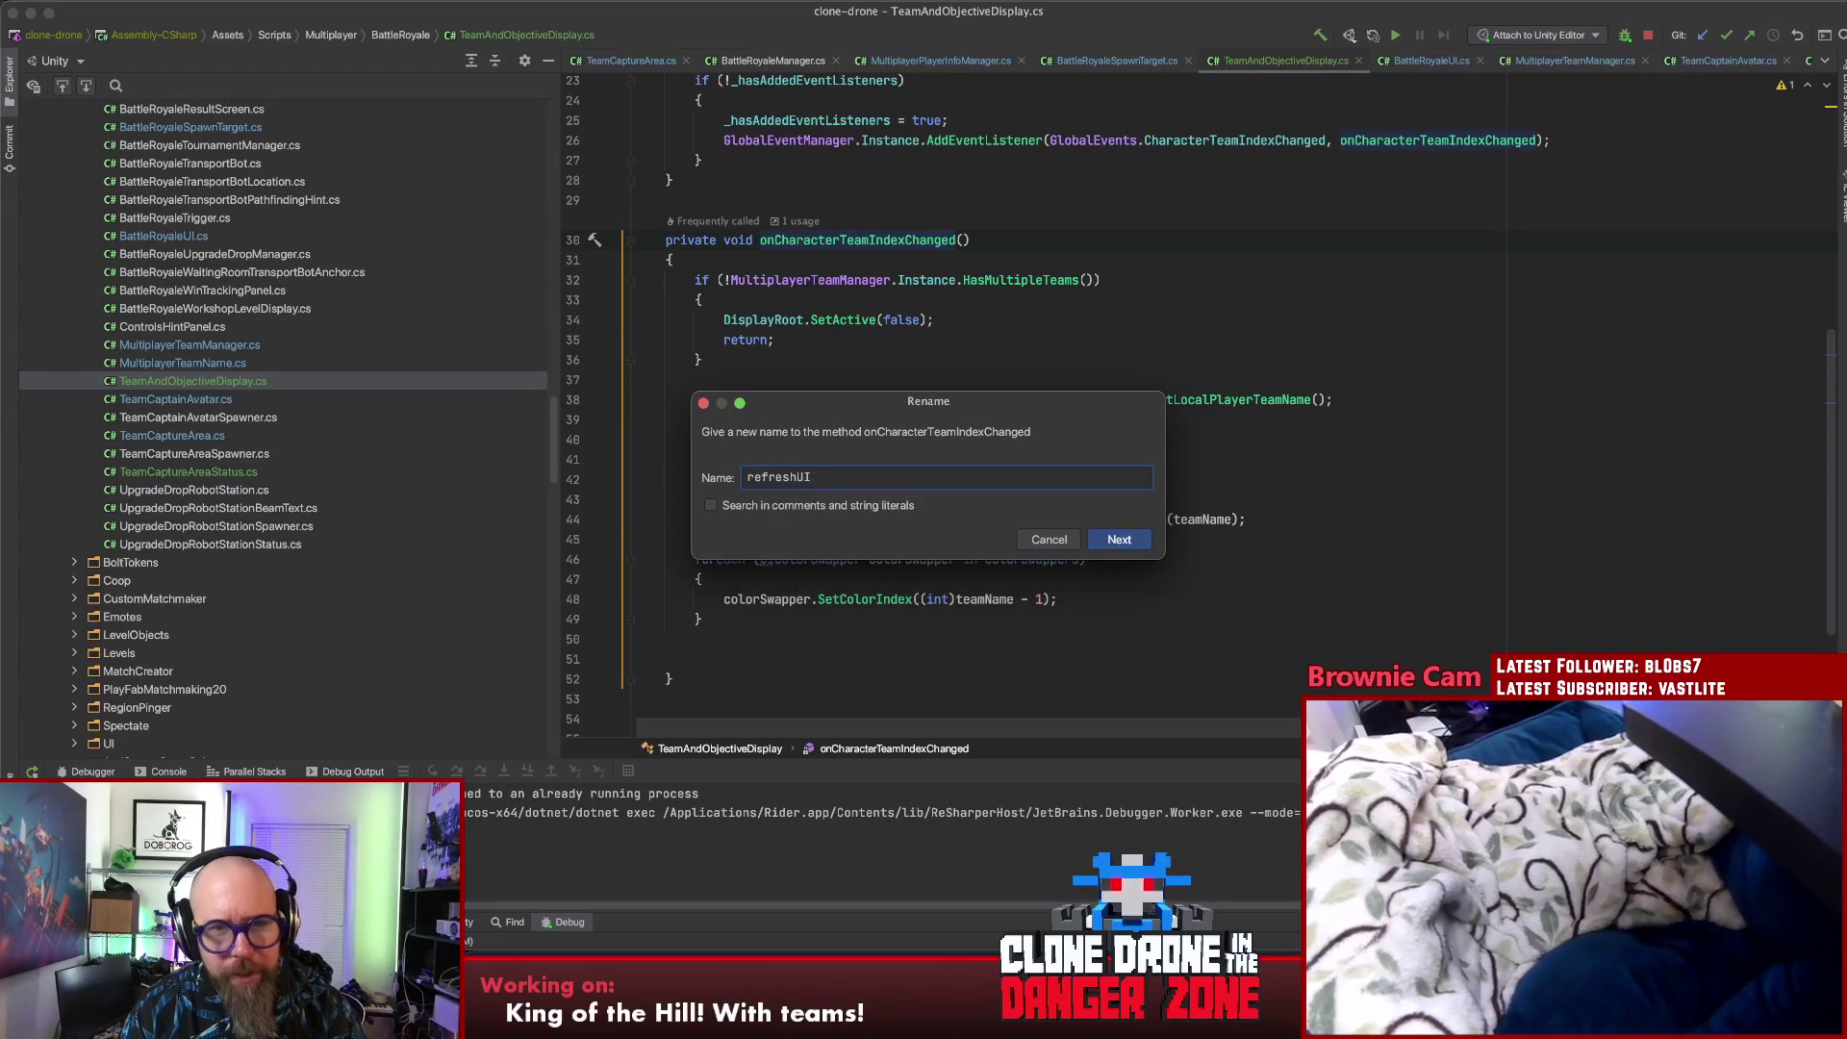
click(1120, 540)
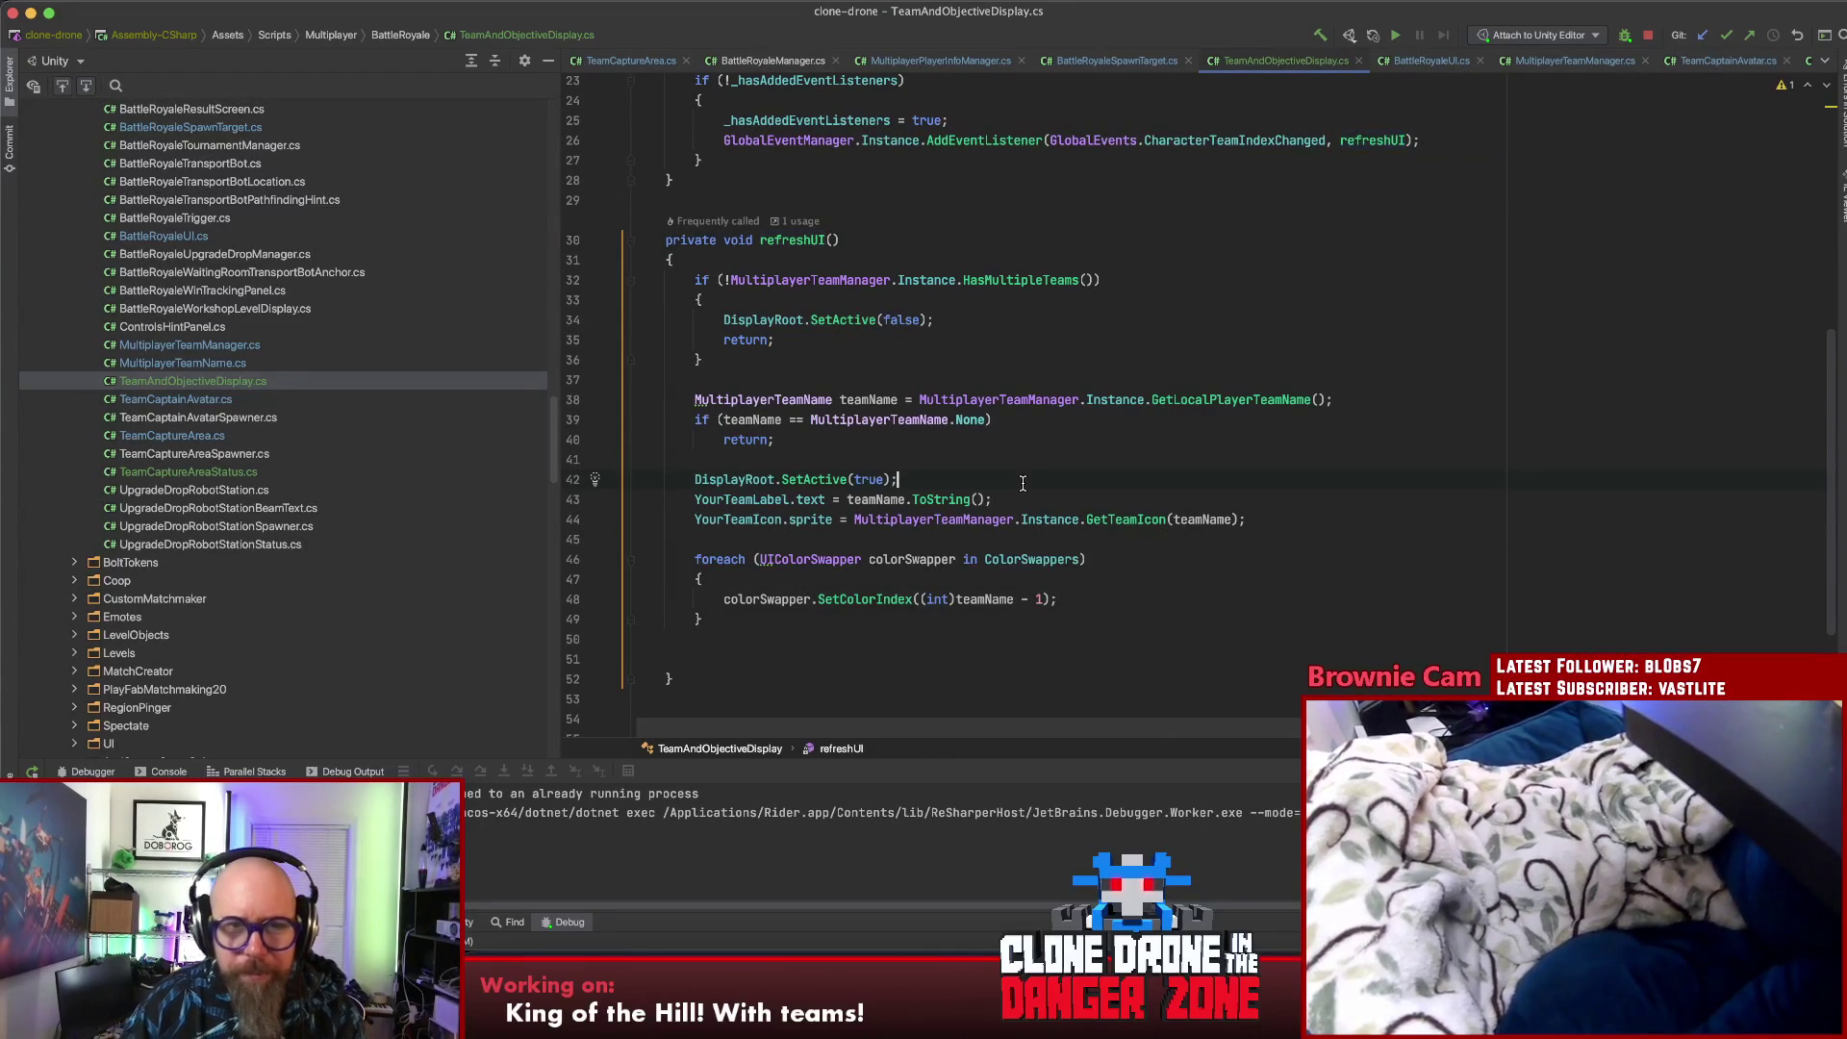
- Duplicate the AddEventListener line for BattleRoyaleMatchProgressChanged and return to Unity to recompile
scroll(1395, 289, up, 3)
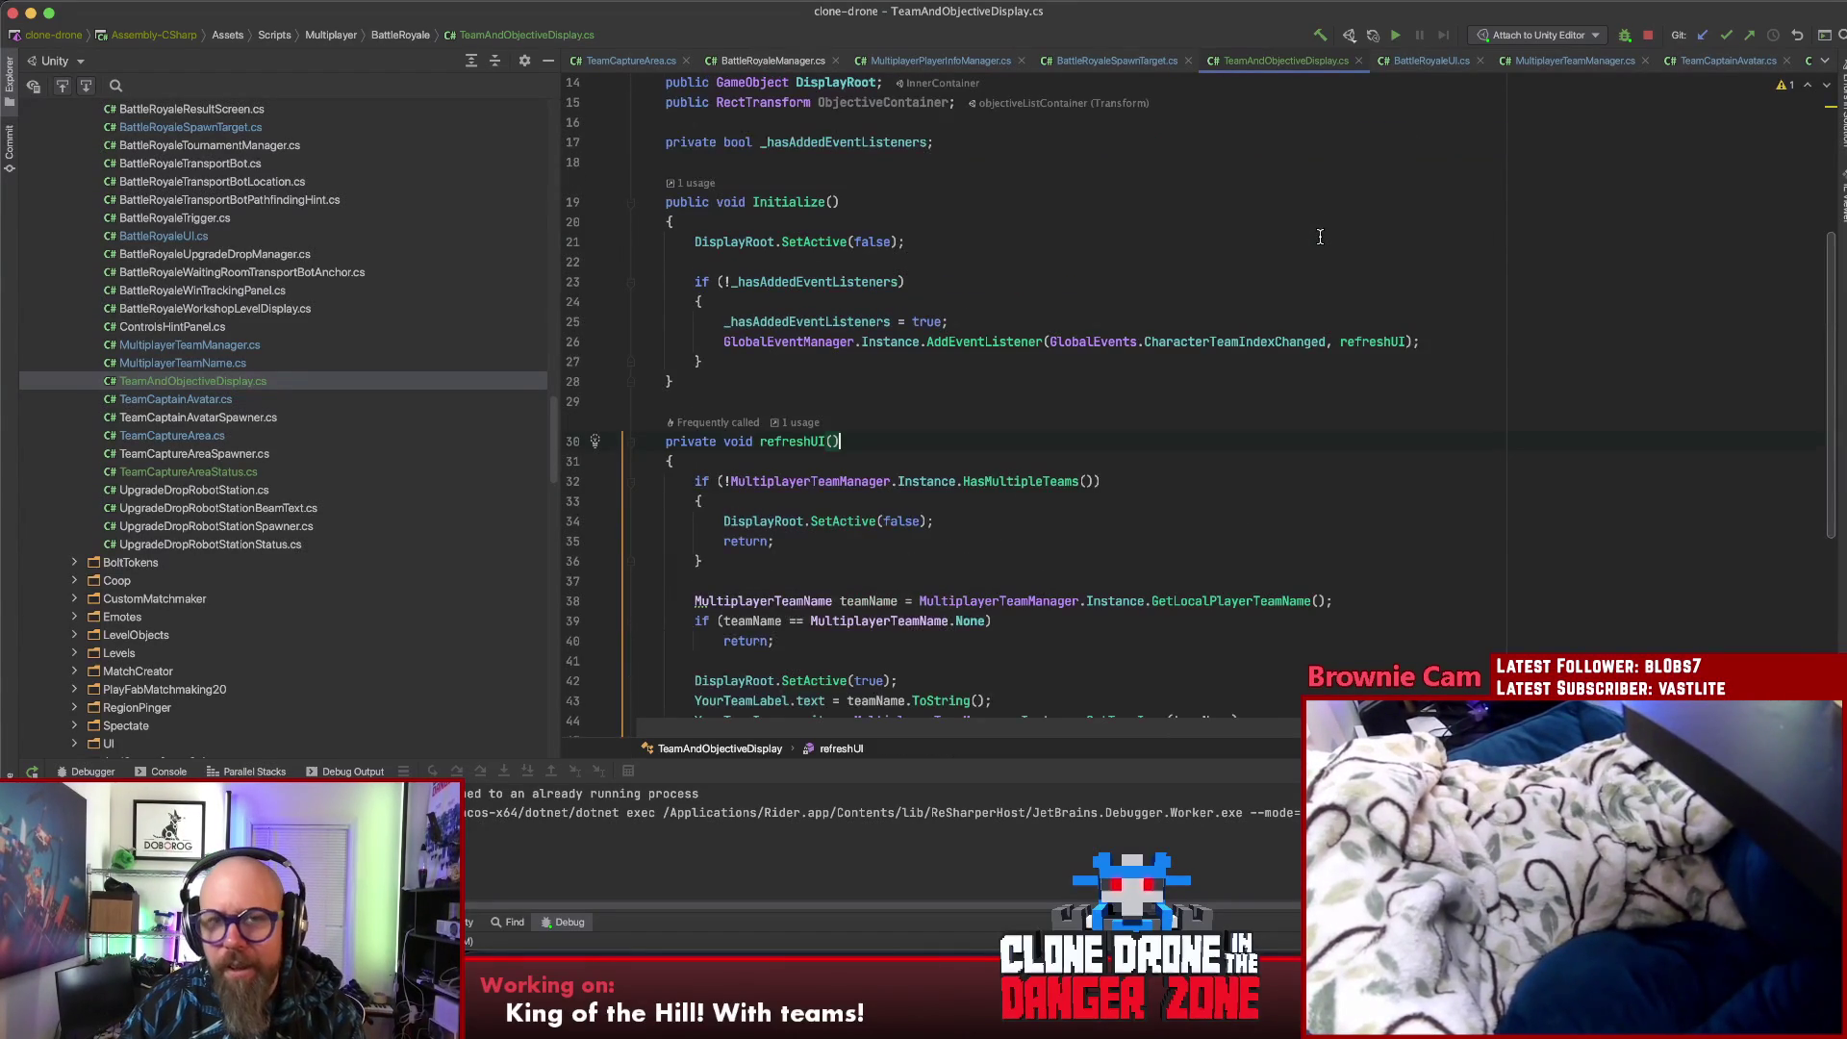
triple_click(1453, 342)
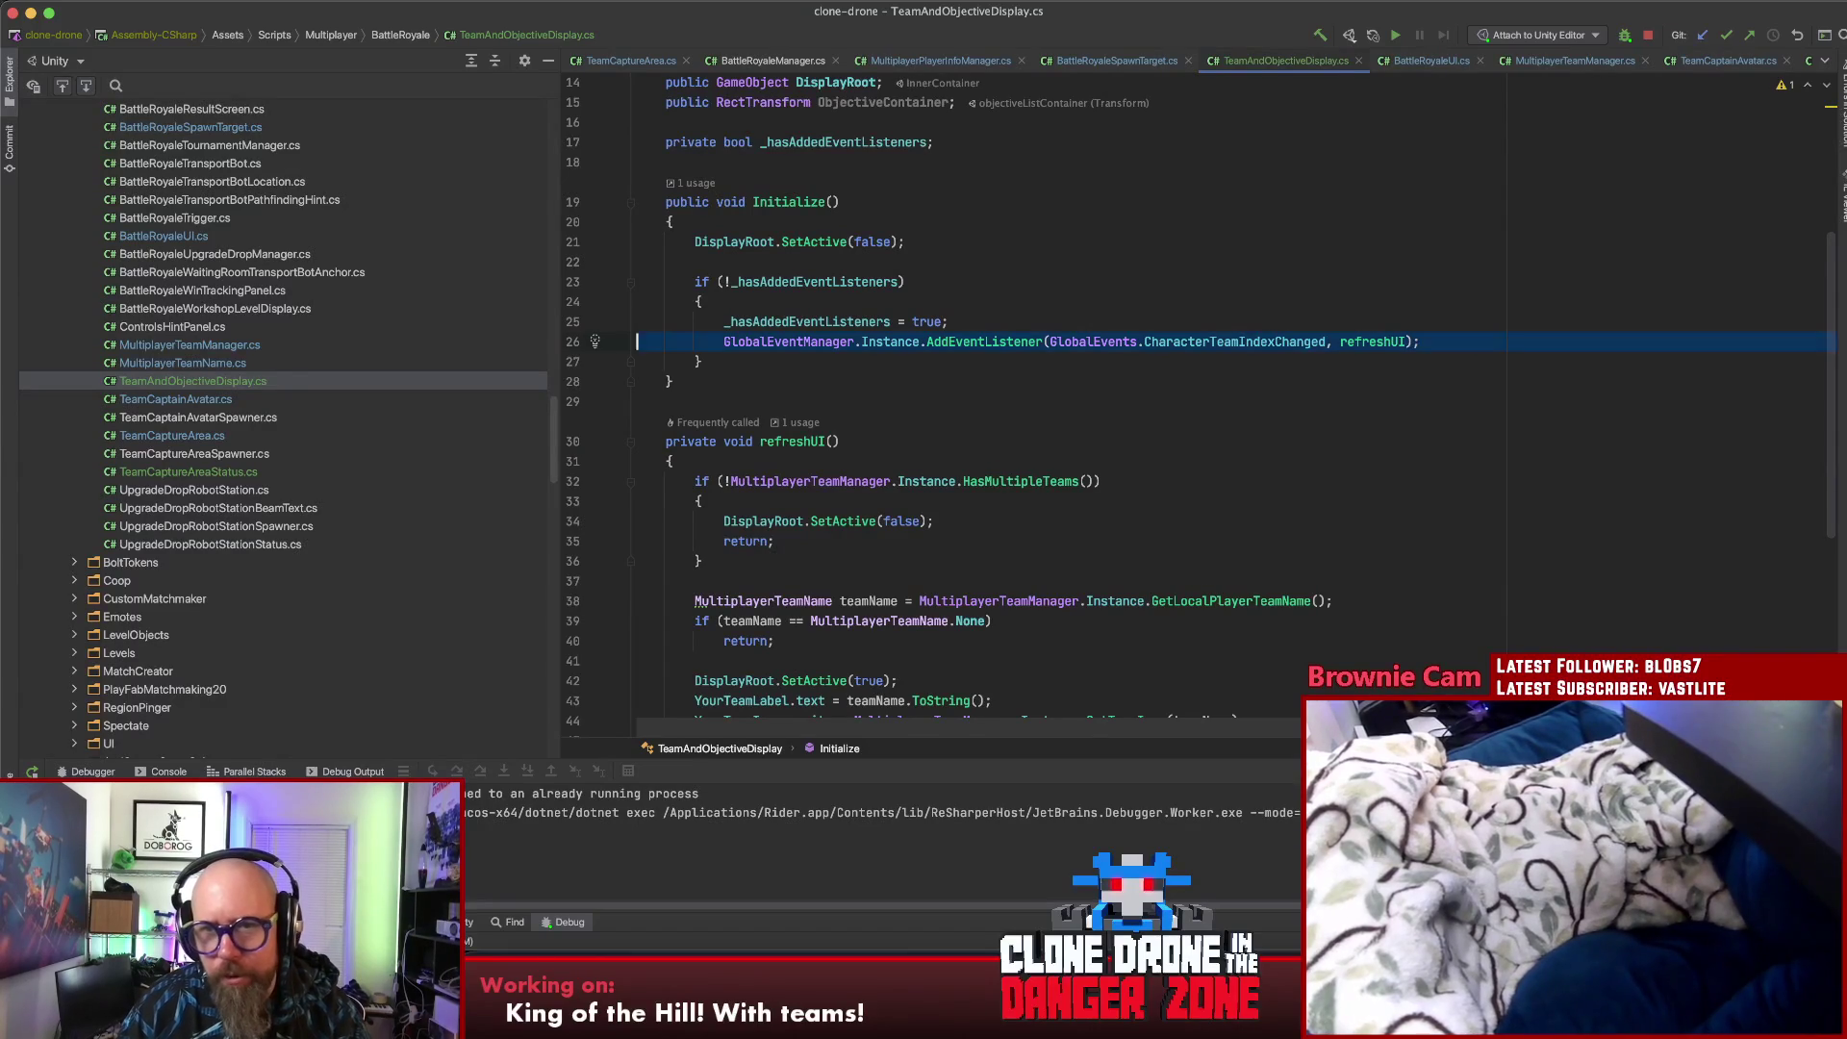
key(super+c)
key(super+v)
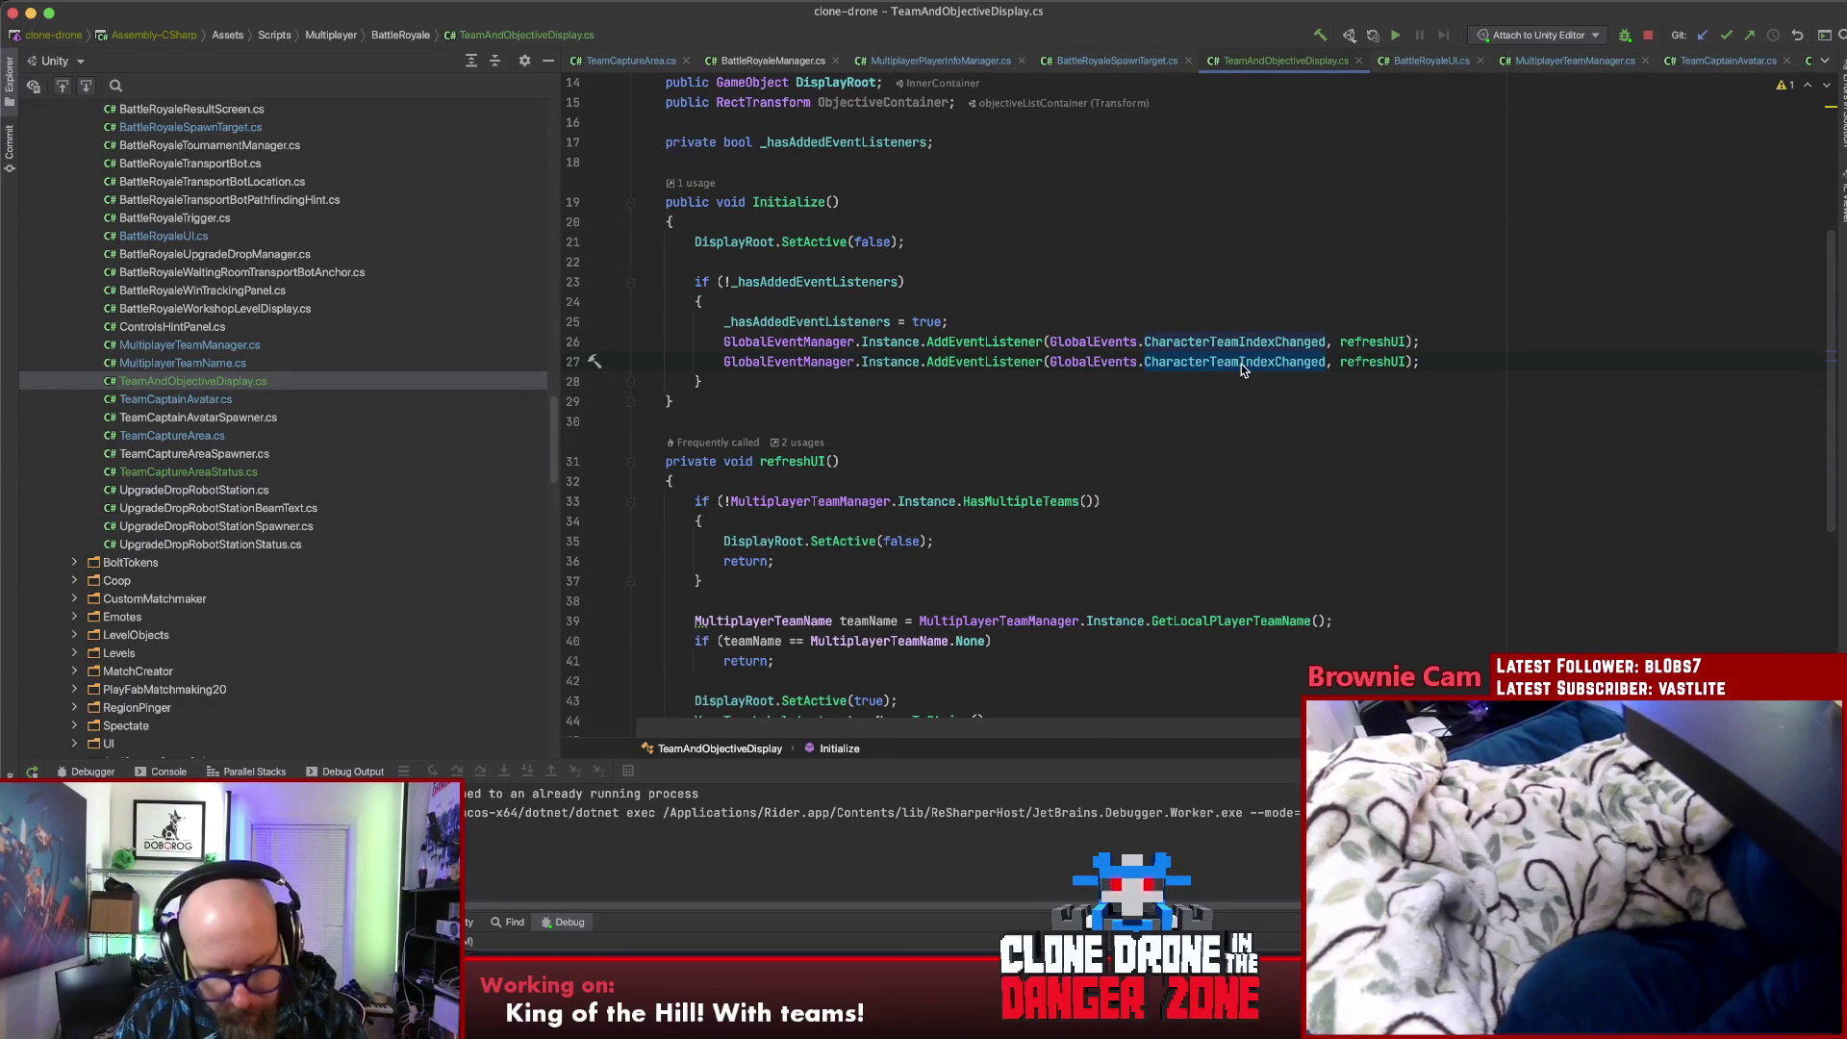
text(Bat)
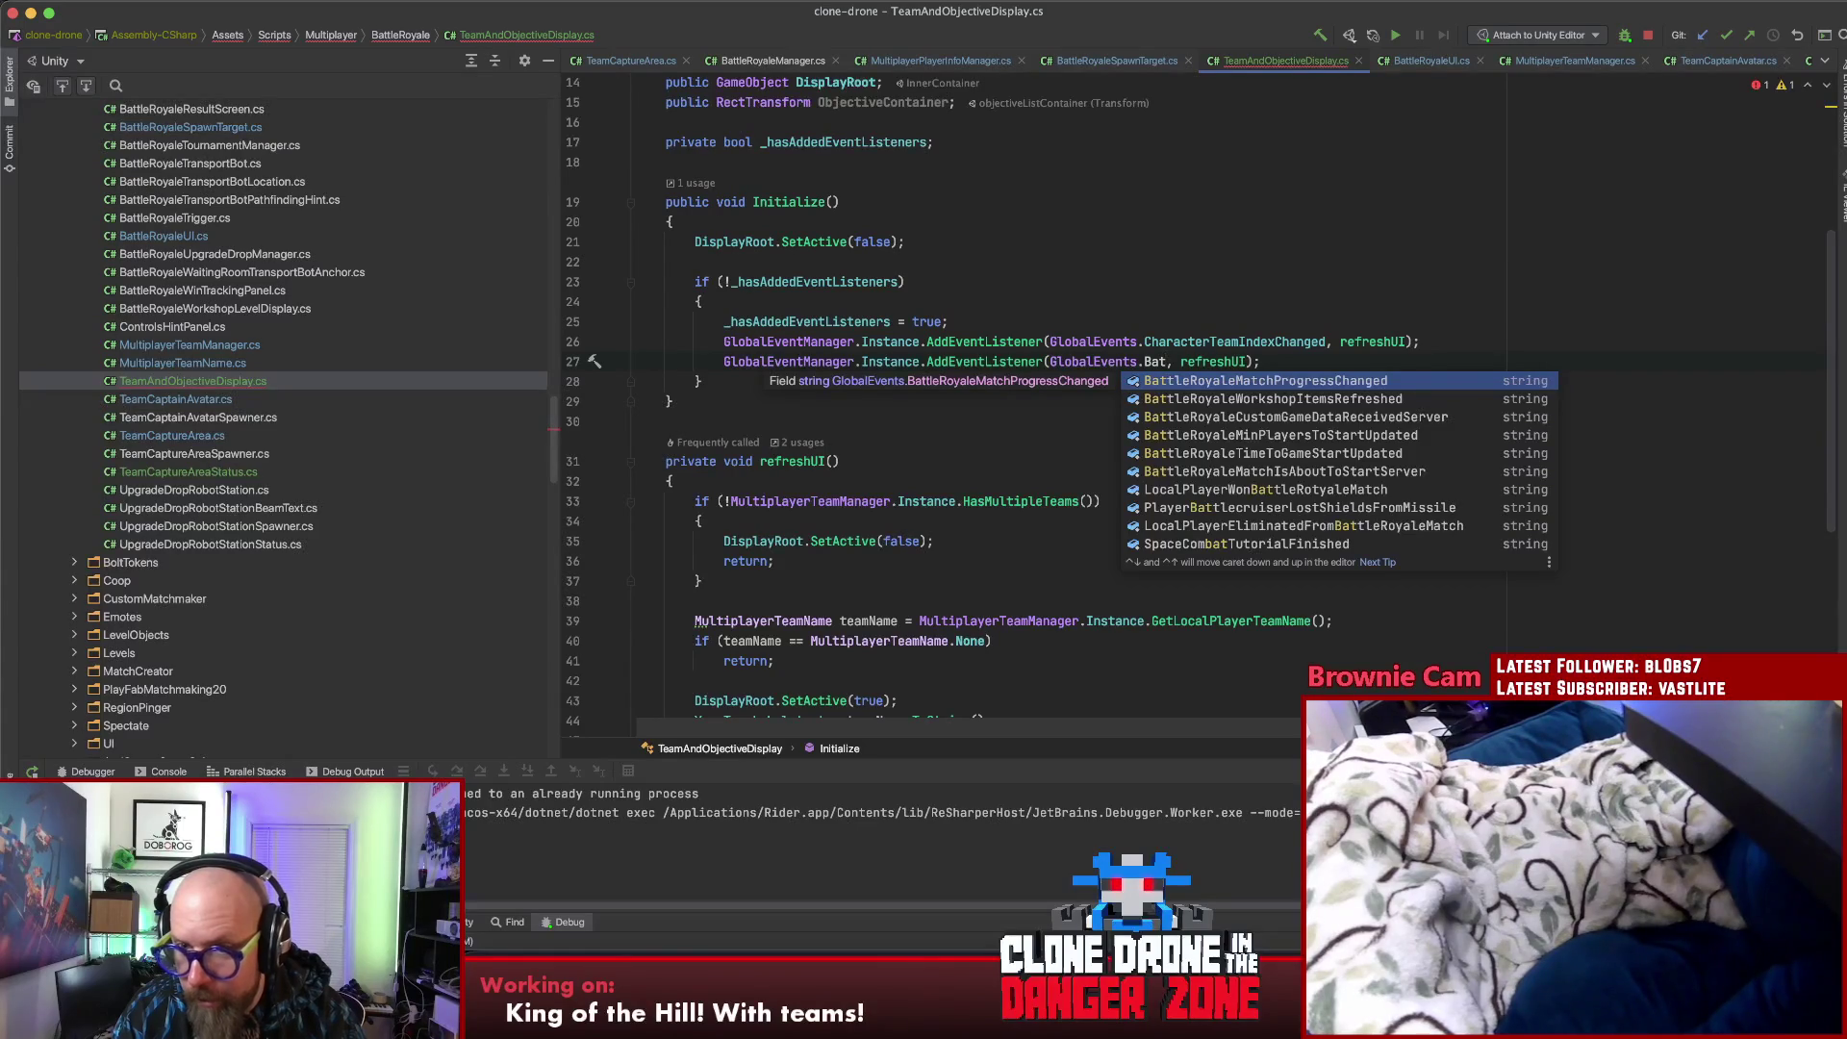
key(Return)
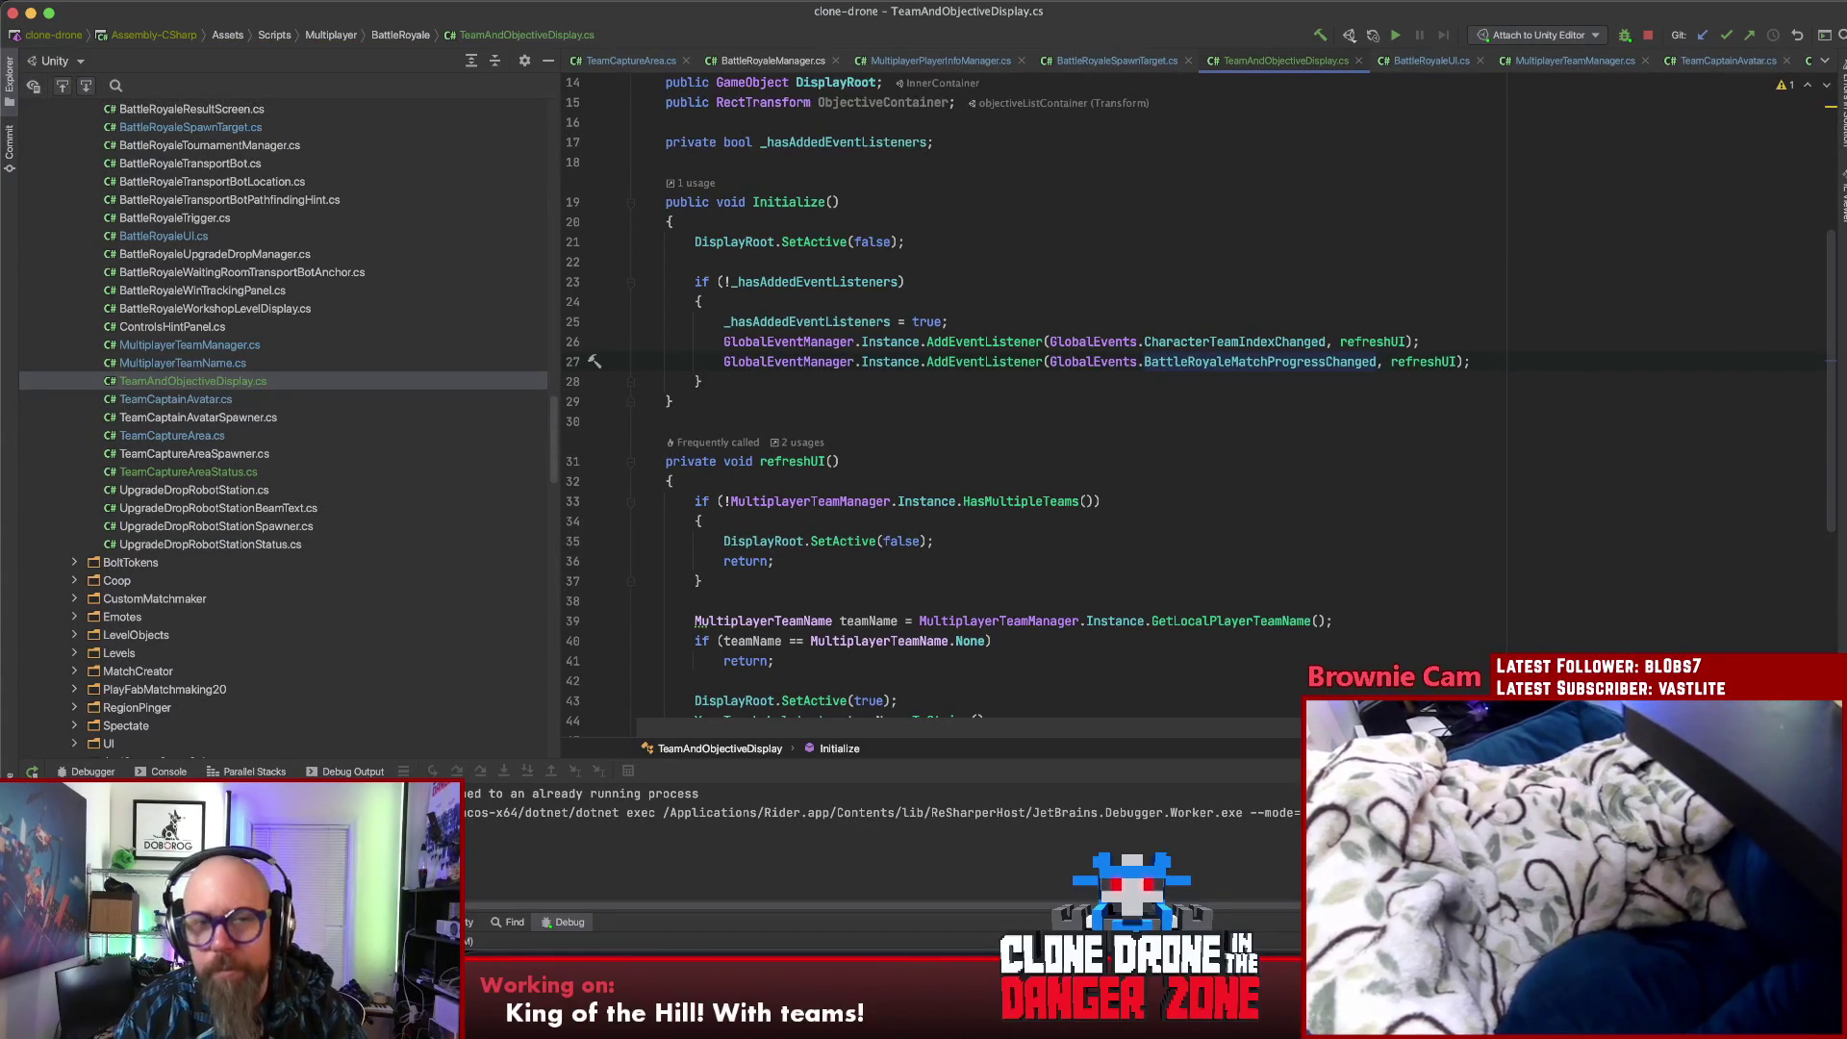
scroll(1261, 356, down, 6)
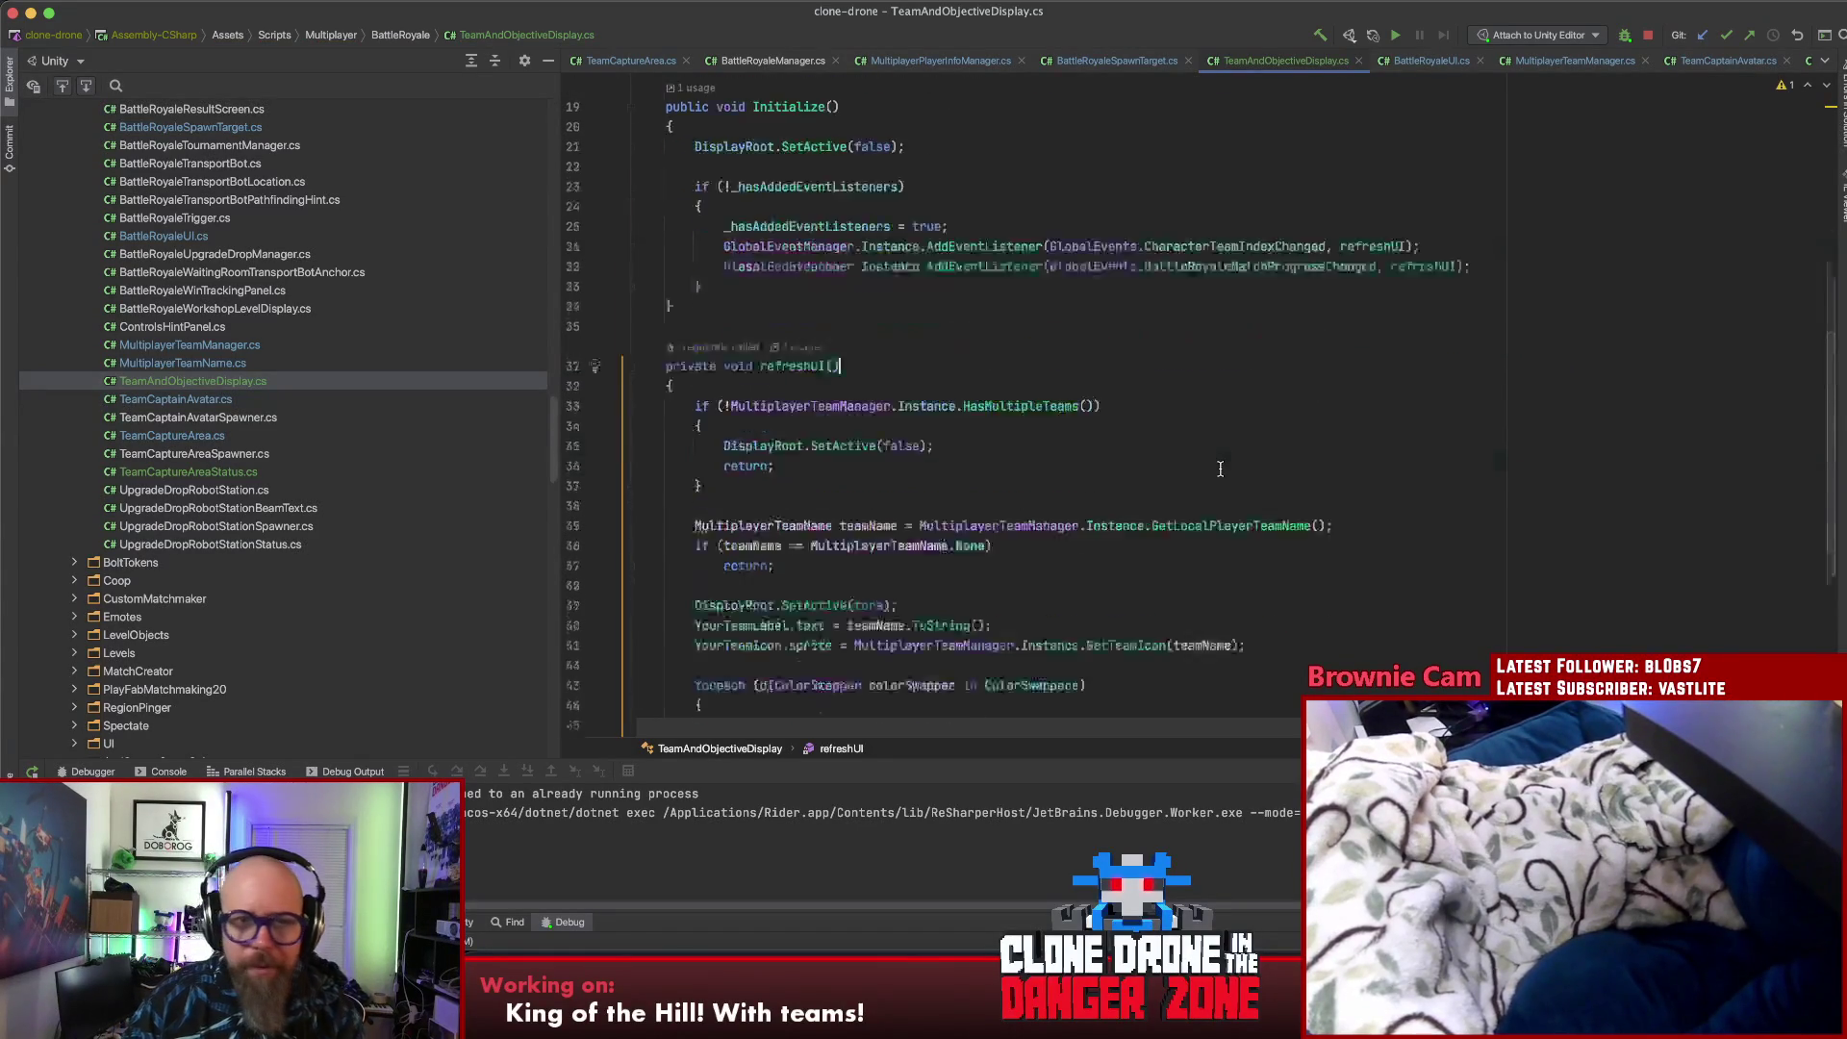
click(1177, 359)
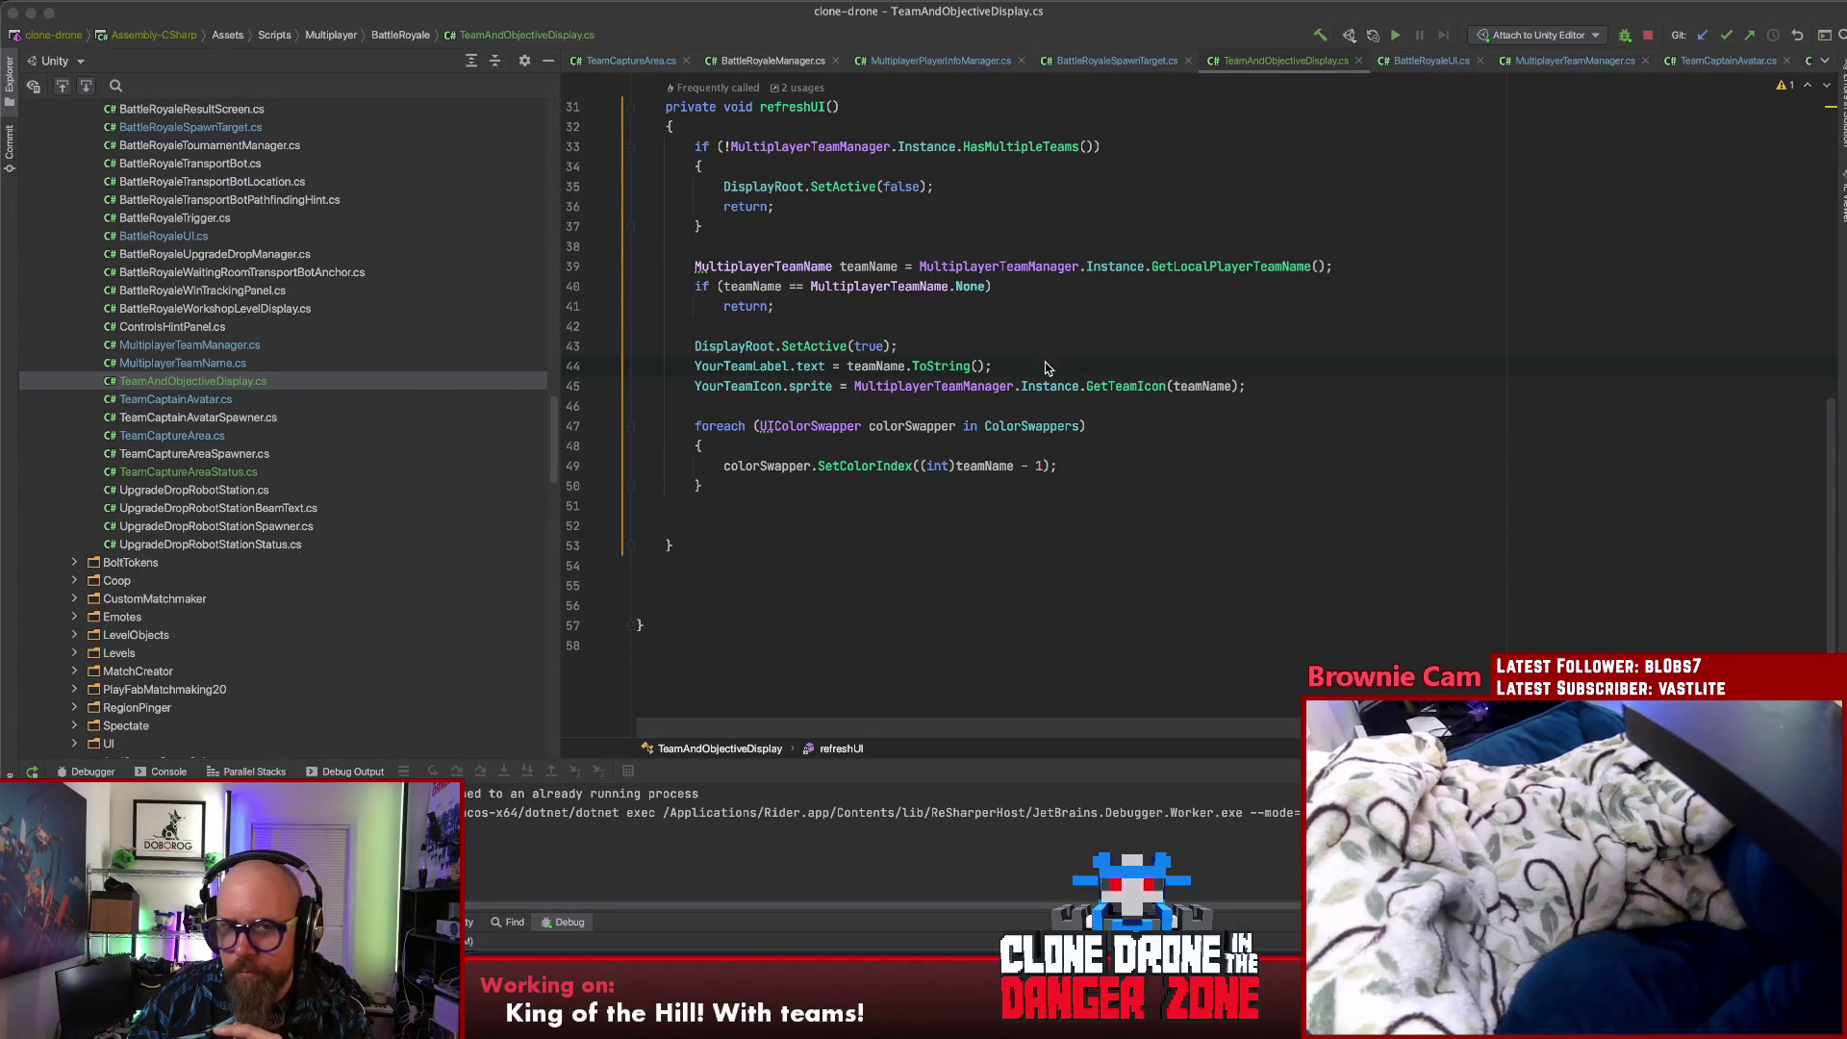
key(super+Tab)
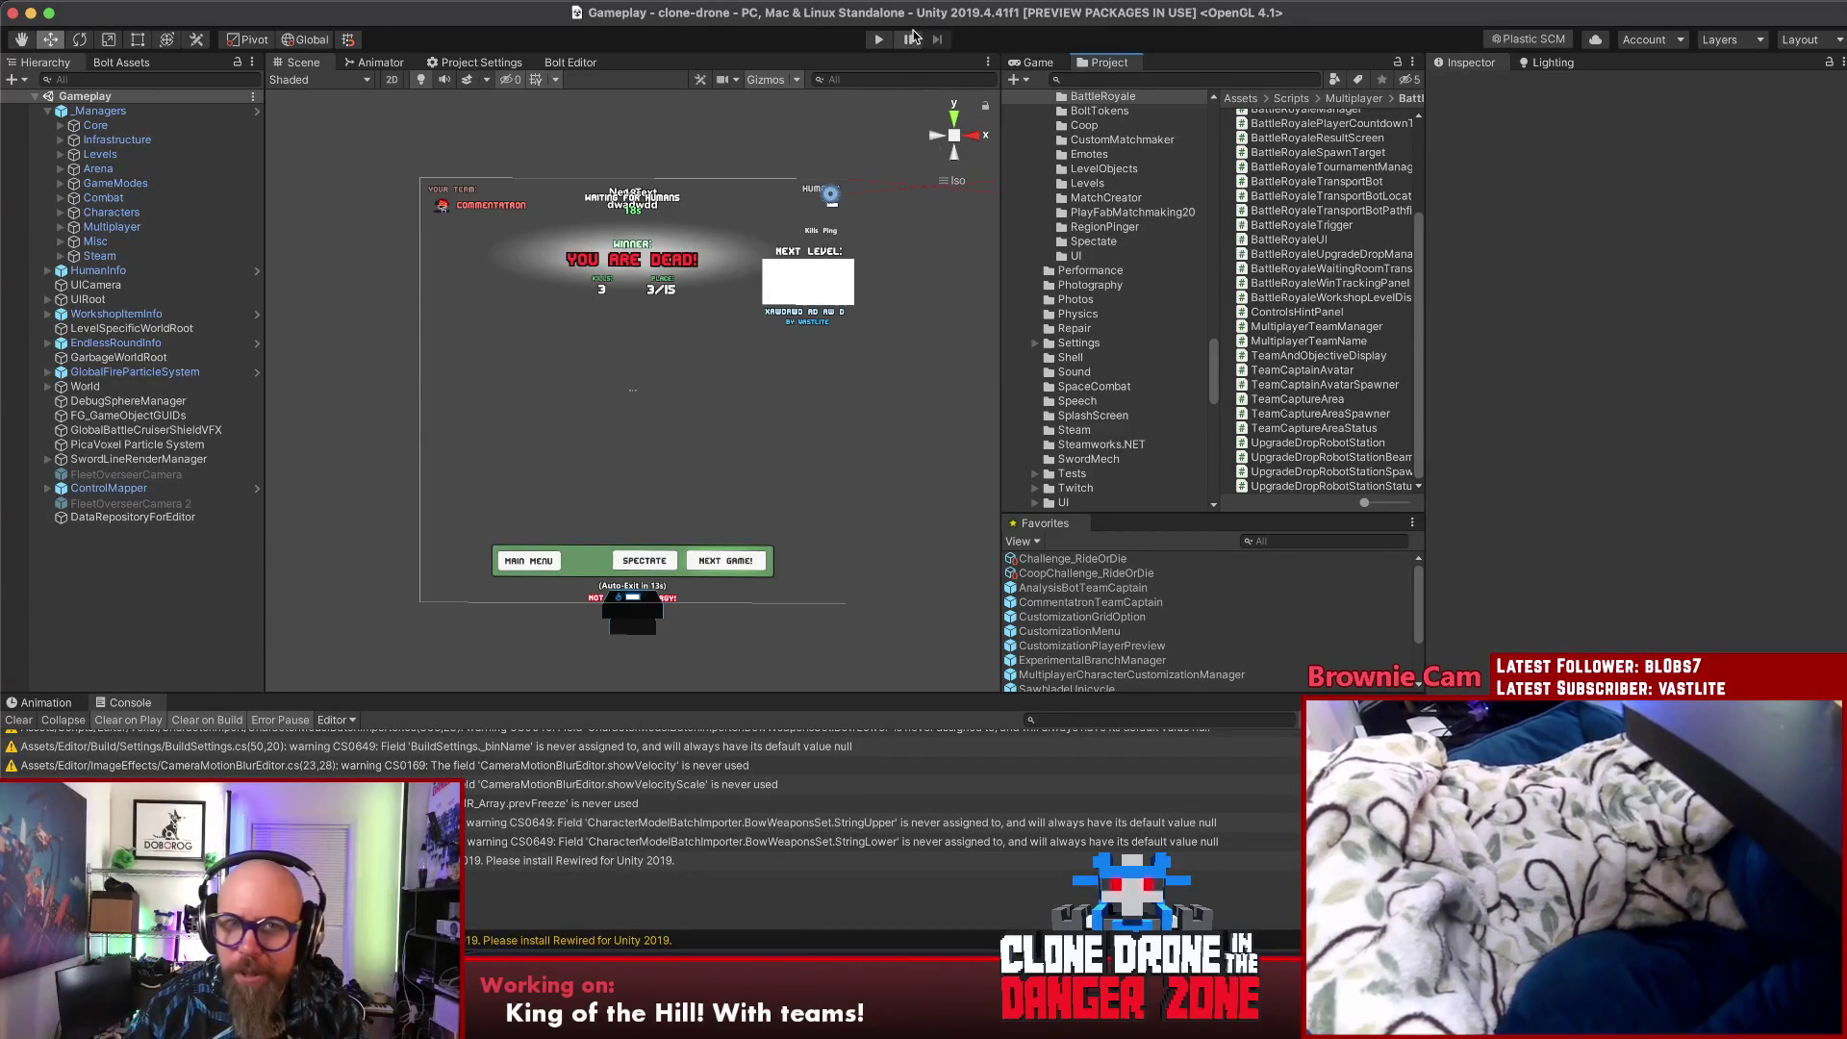
- Run the game in Play mode and switch to the Rider debug session
click(880, 39)
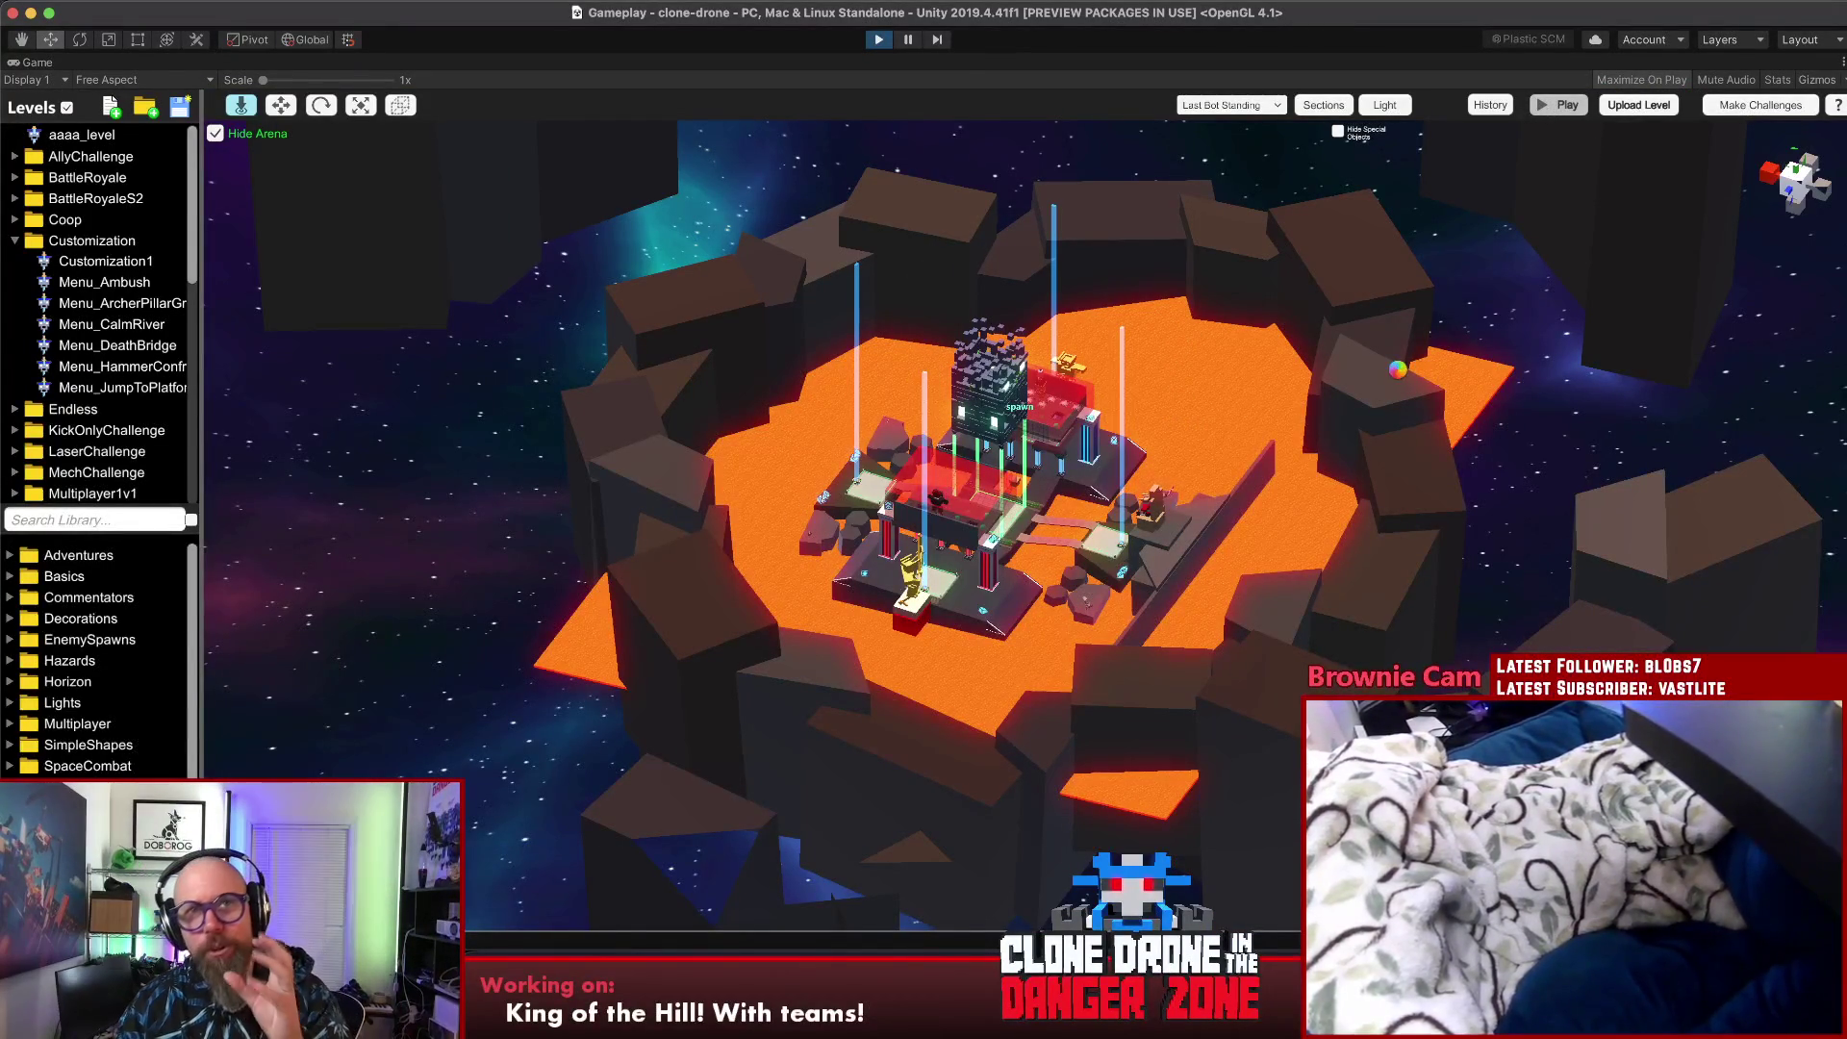
key(super+Tab)
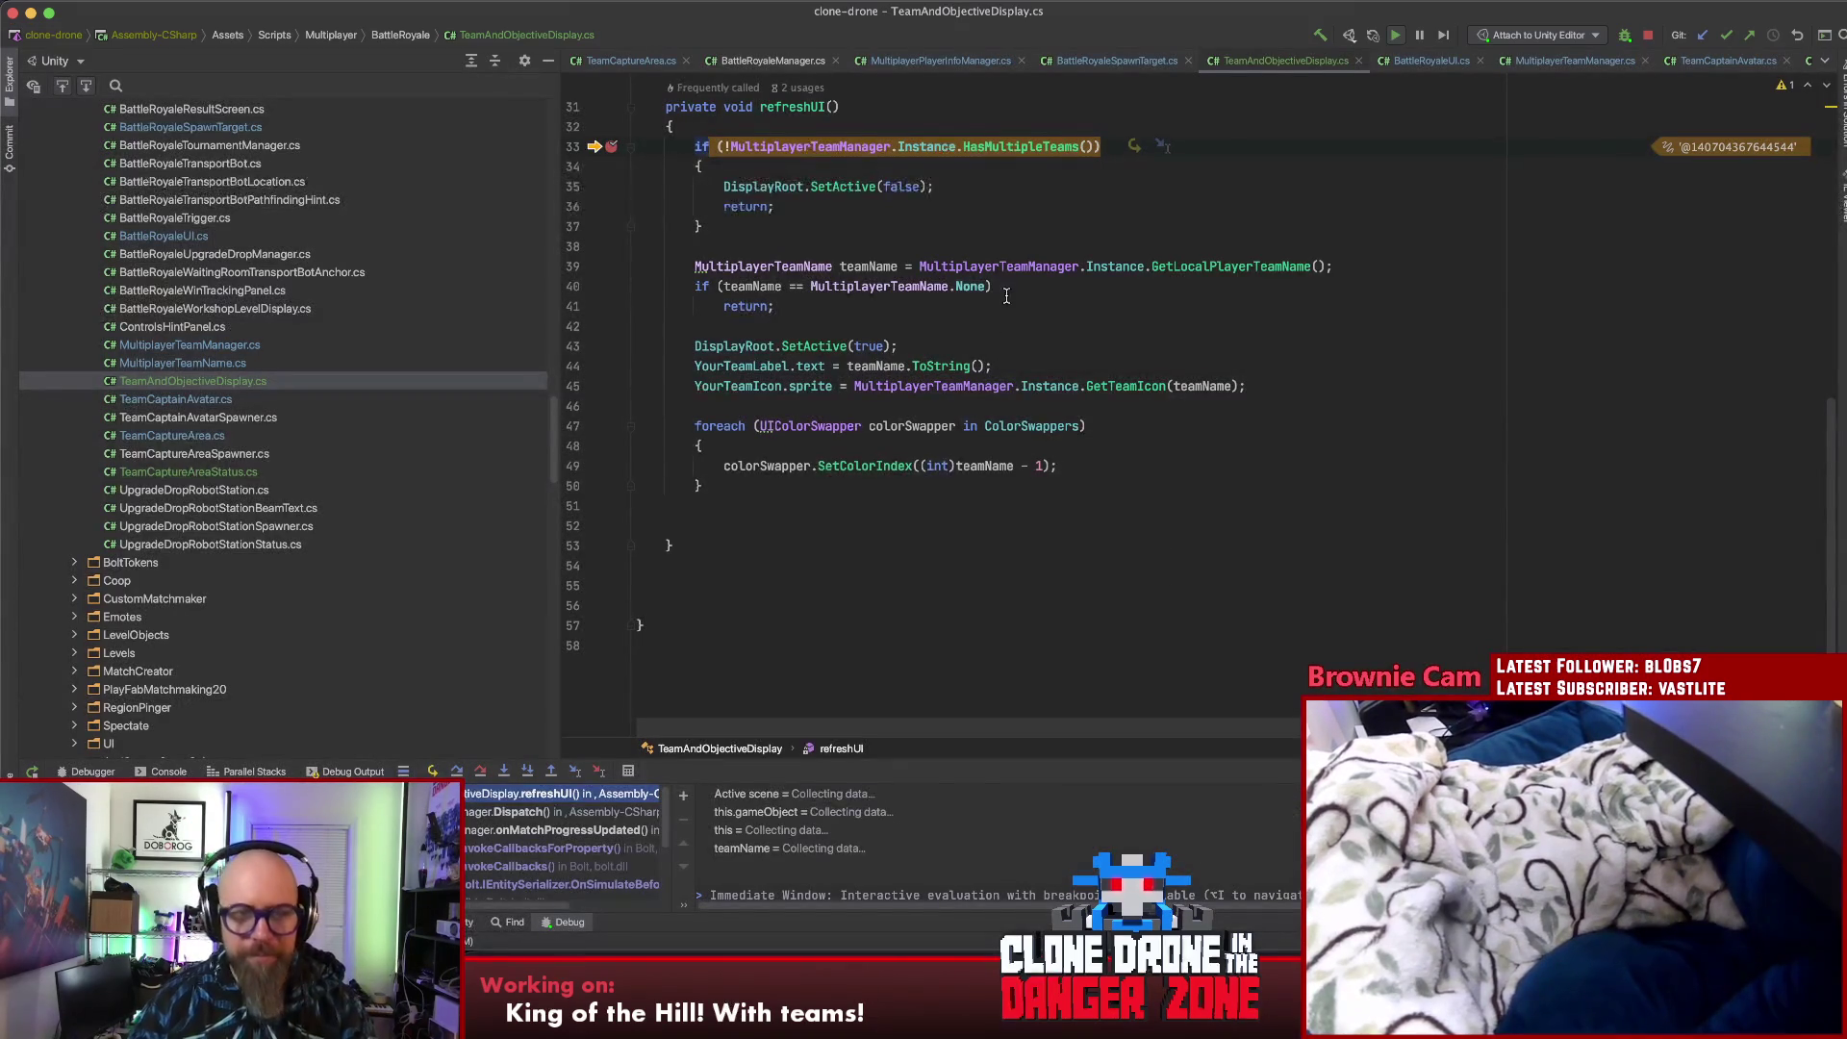
- Step through refreshUI over two breakpoint hits to the teamName None check, then resume the game
click(1106, 506)
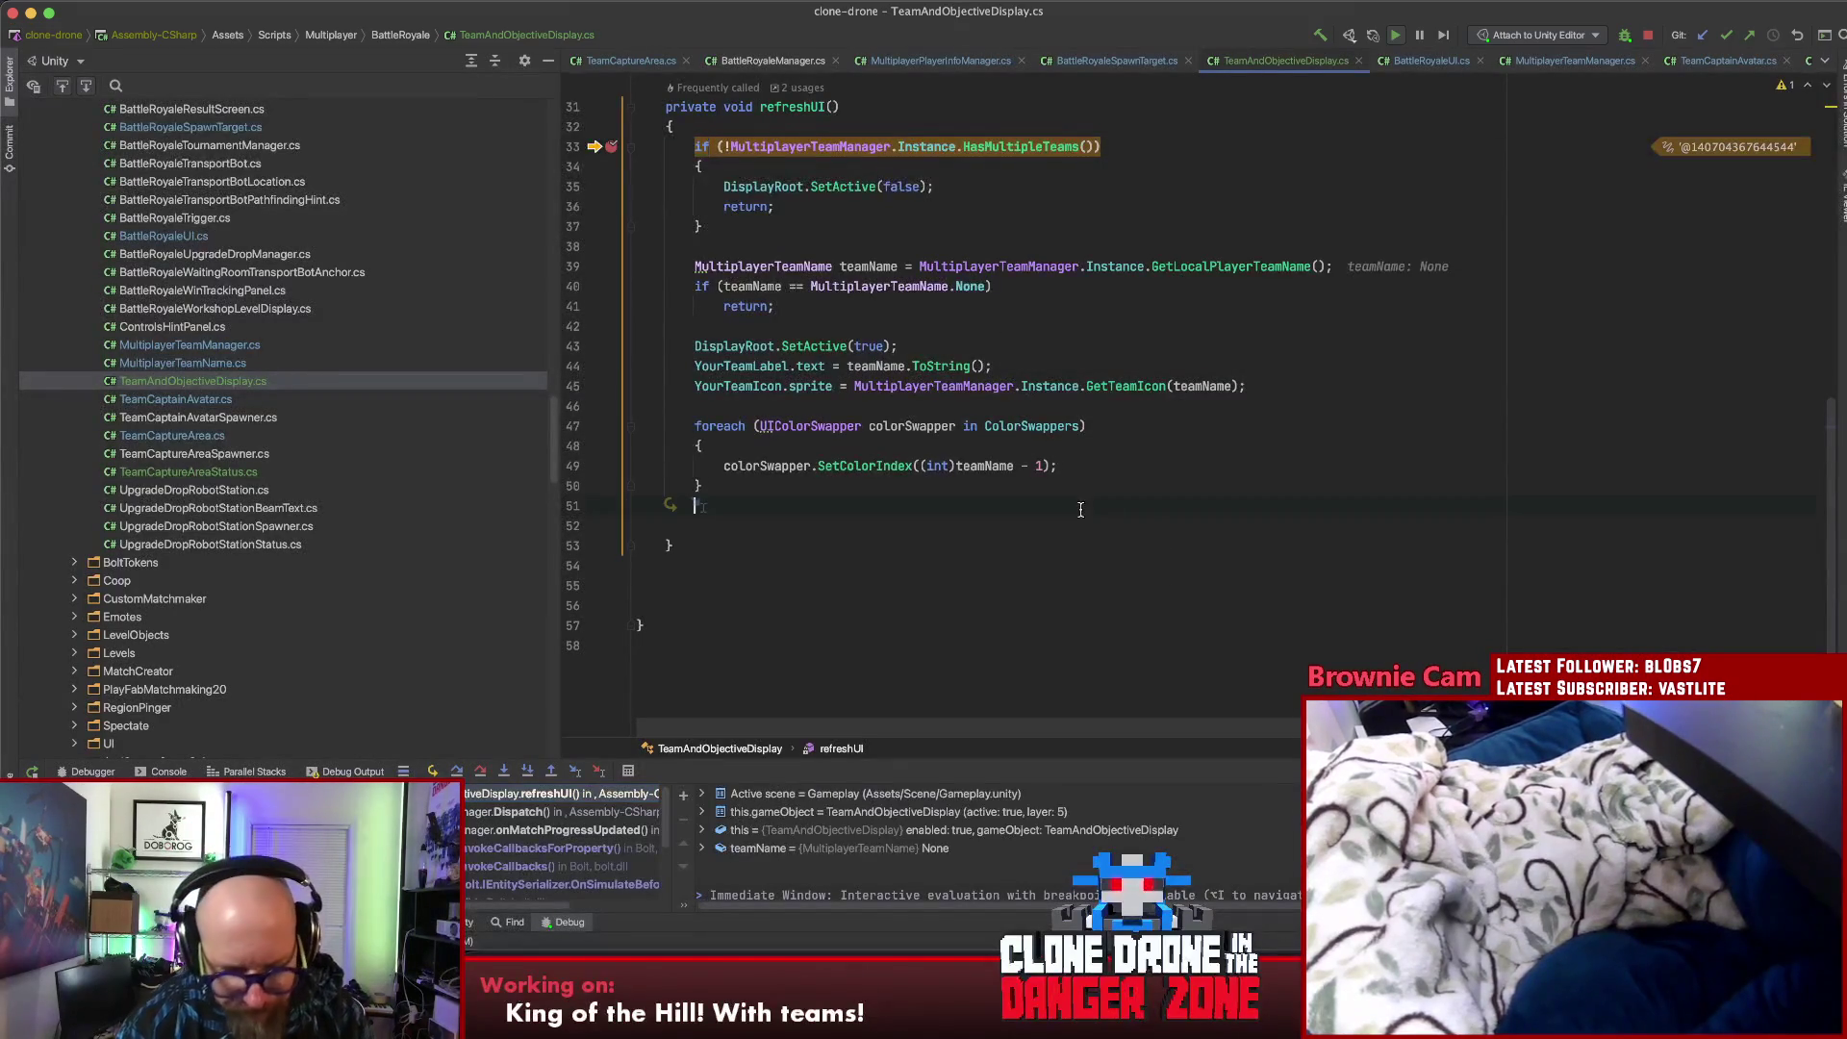
key(F8)
key(F8)
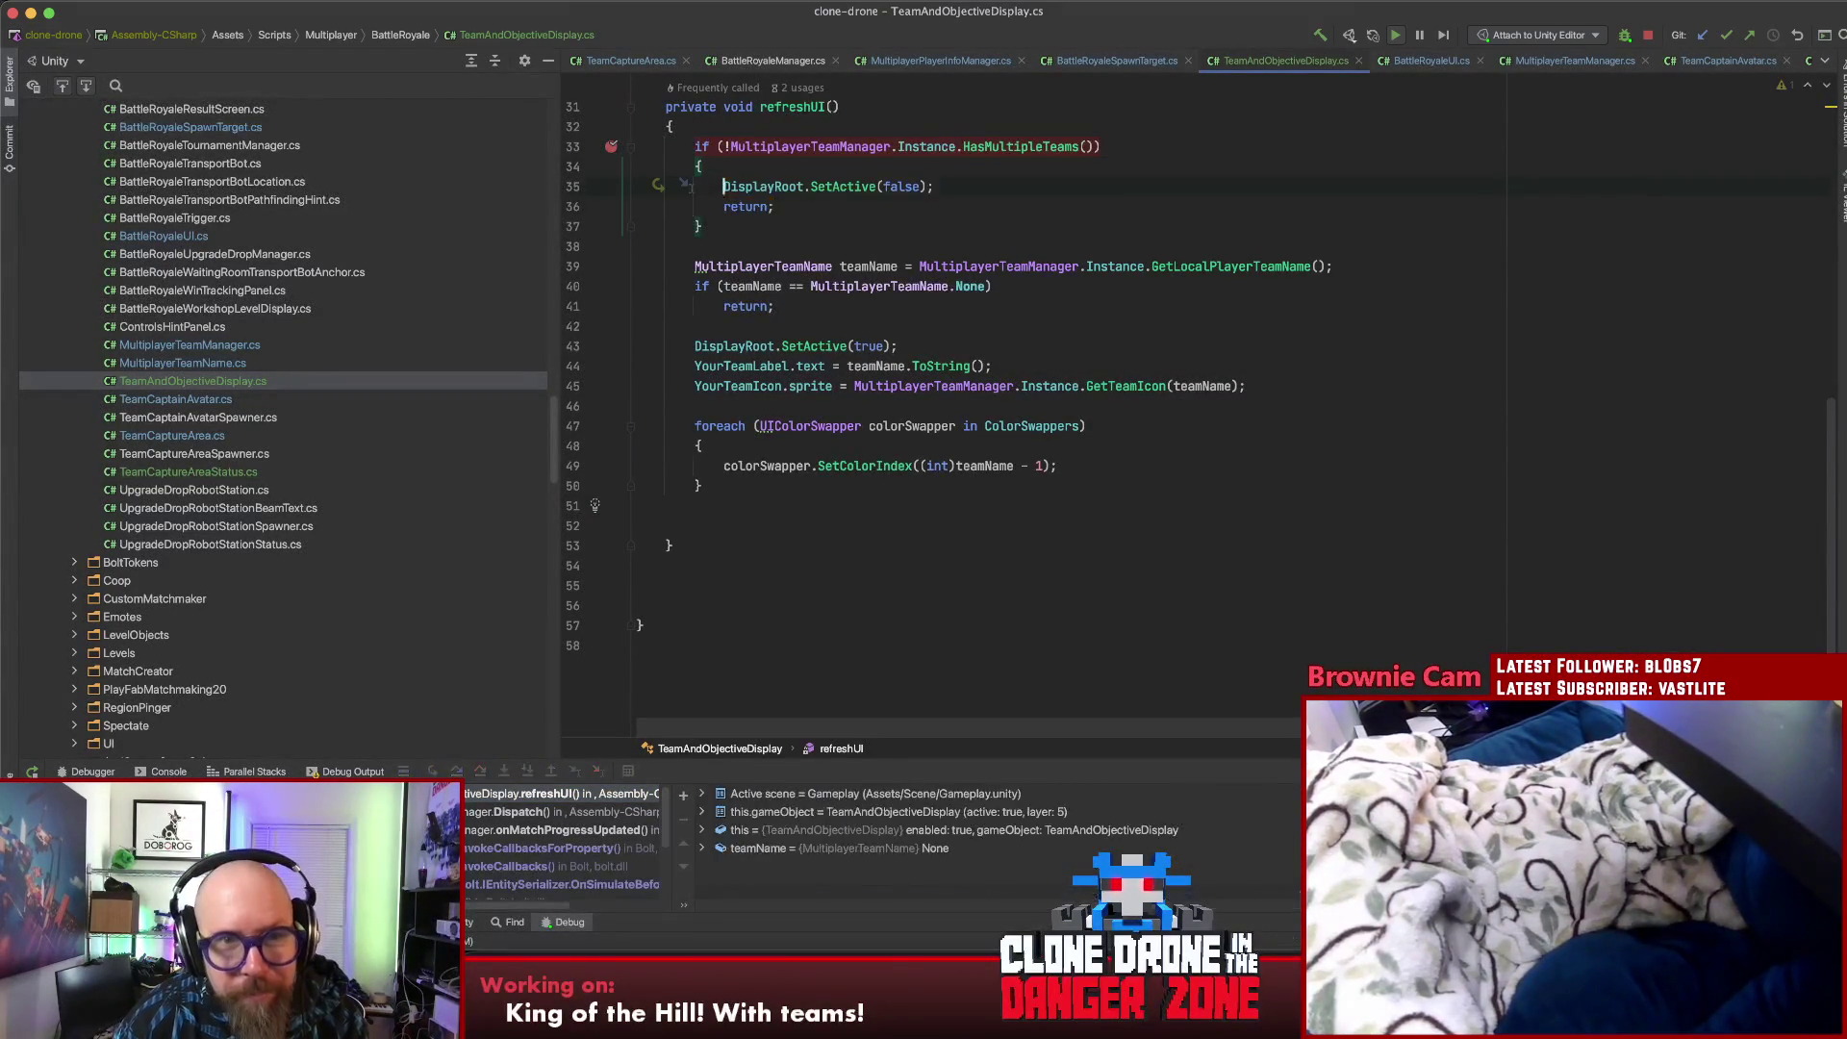
key(F9)
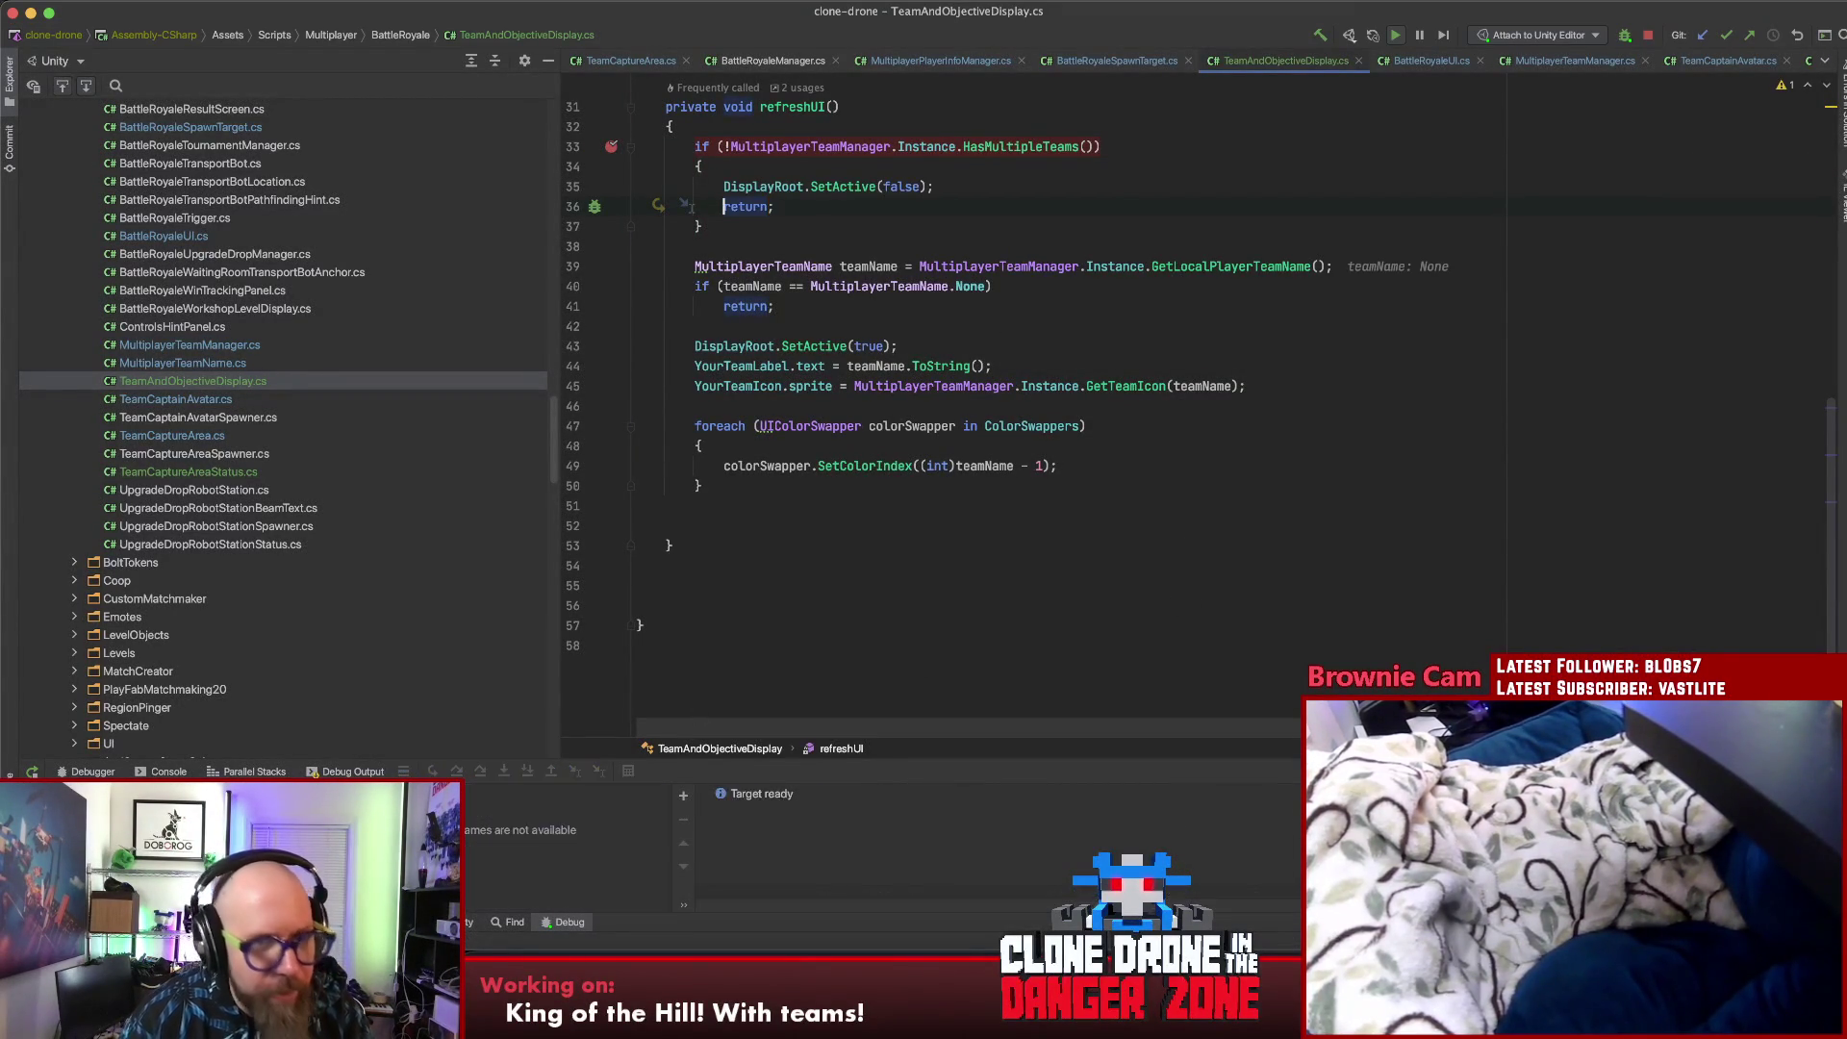
key(F8)
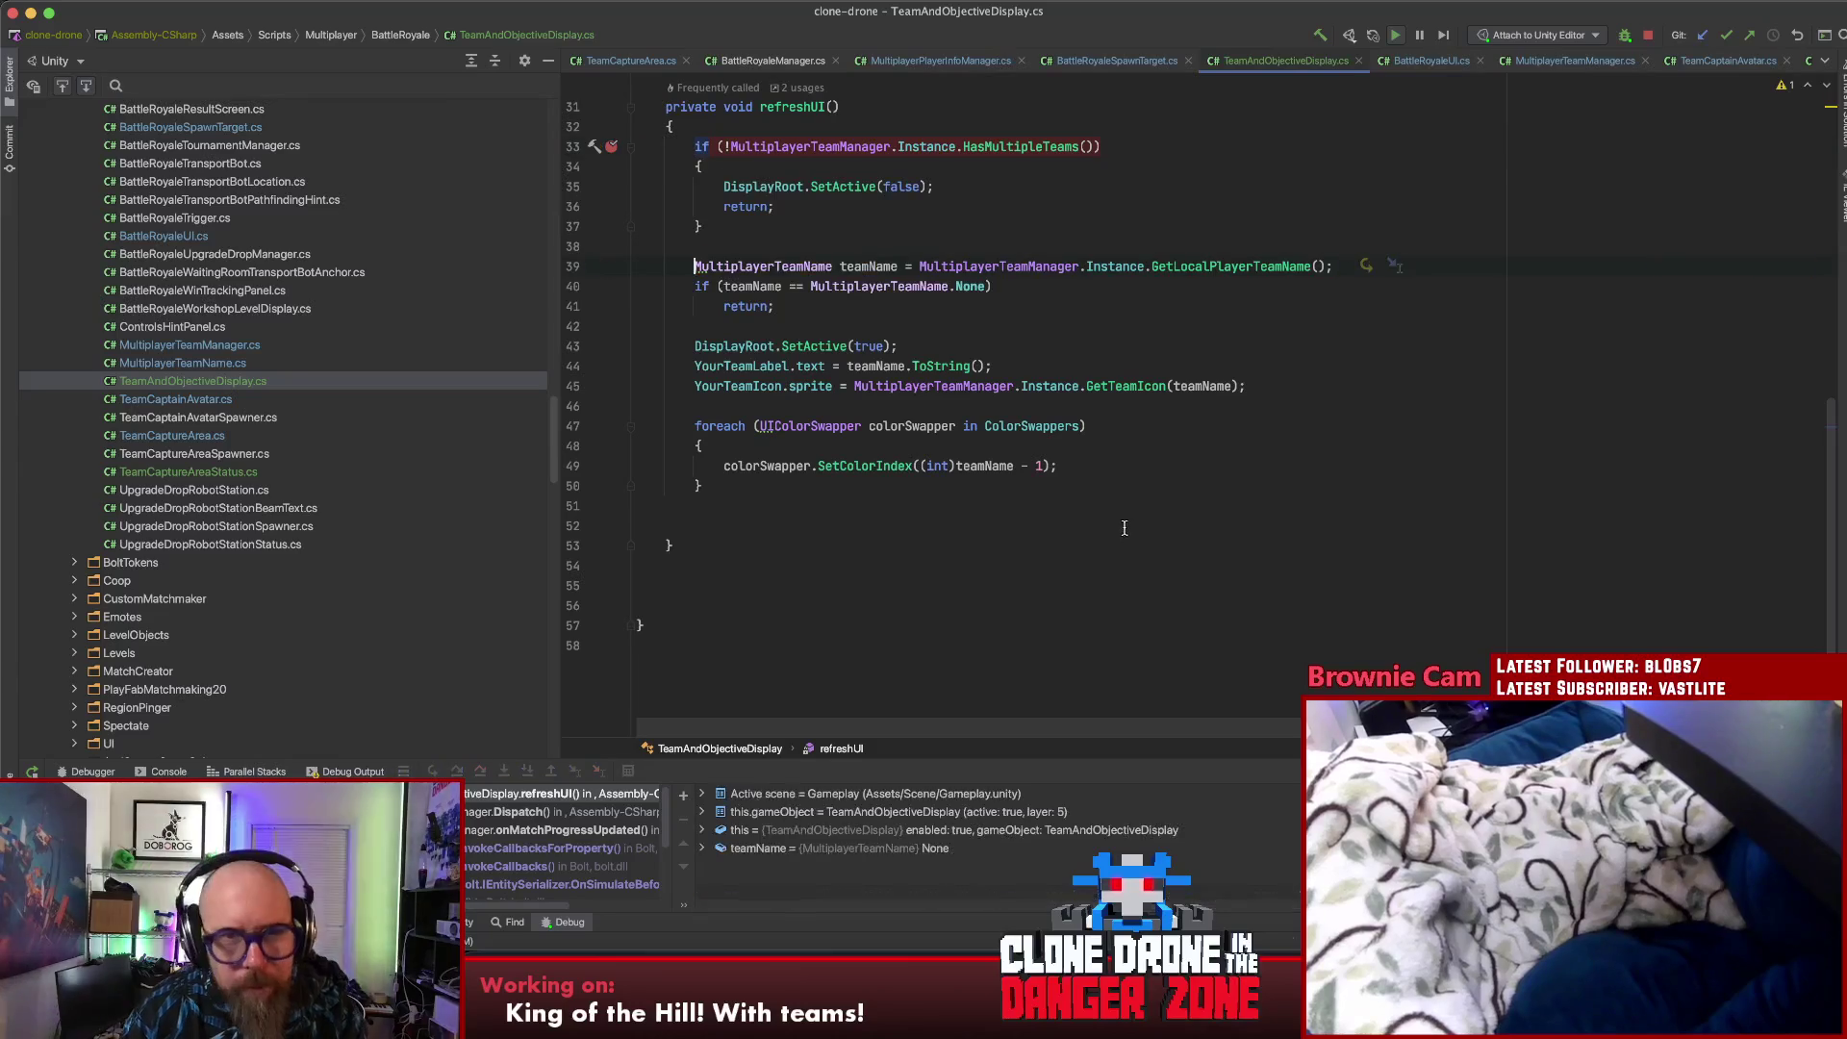
key(F8)
key(F8)
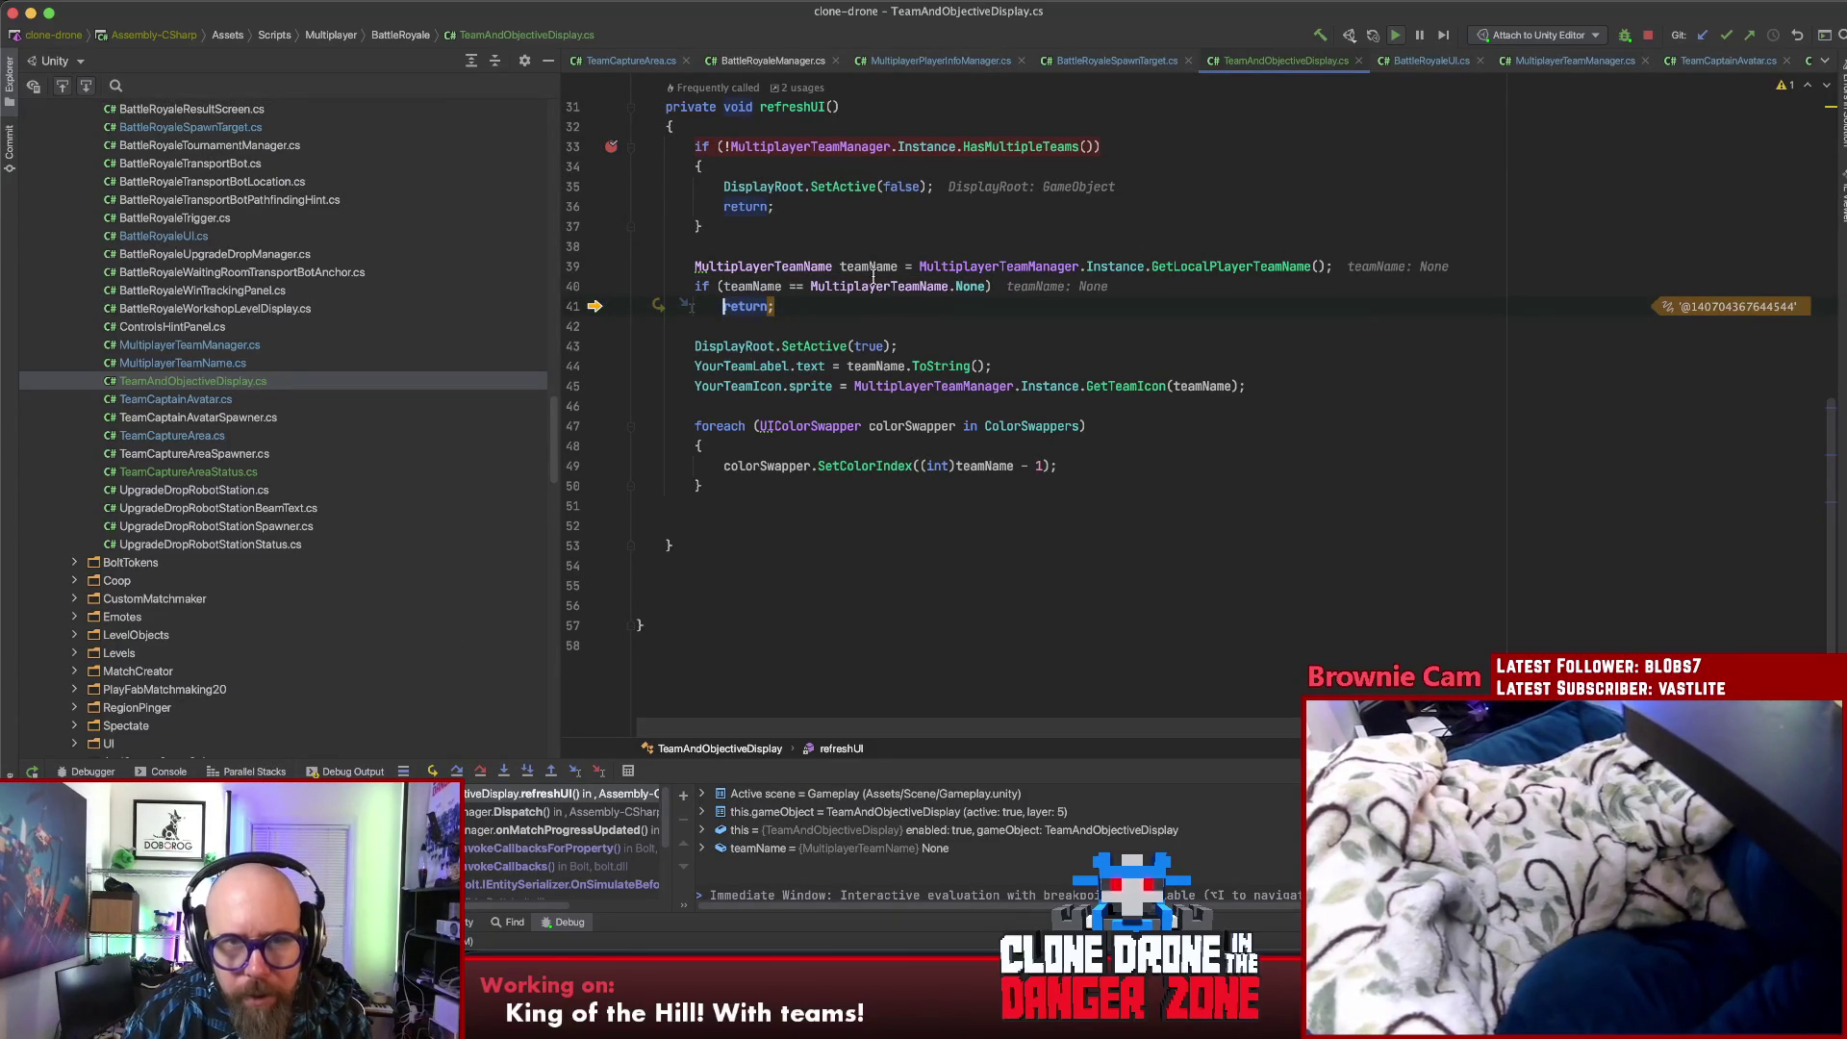
mouse_move(873, 273)
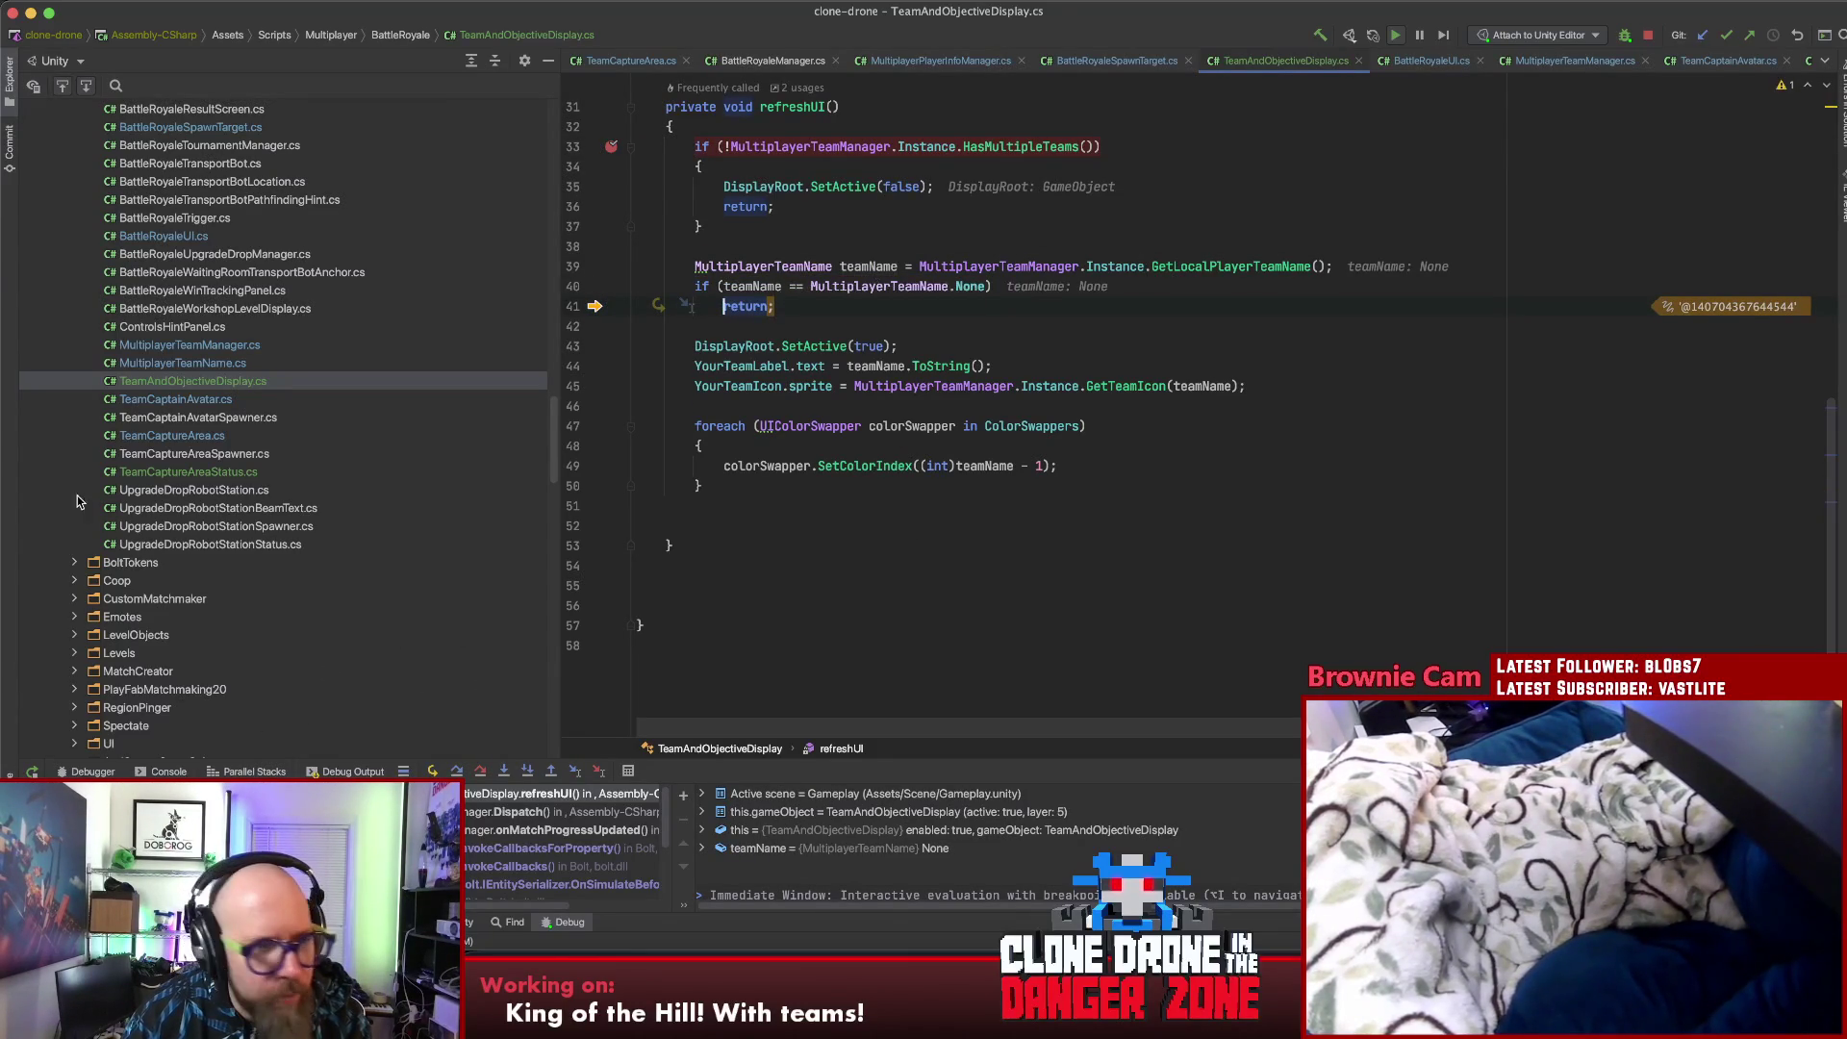
key(F9)
- In the running game, pick the Hammer Size and Fire Hammer upgrades and start the match
click(1135, 493)
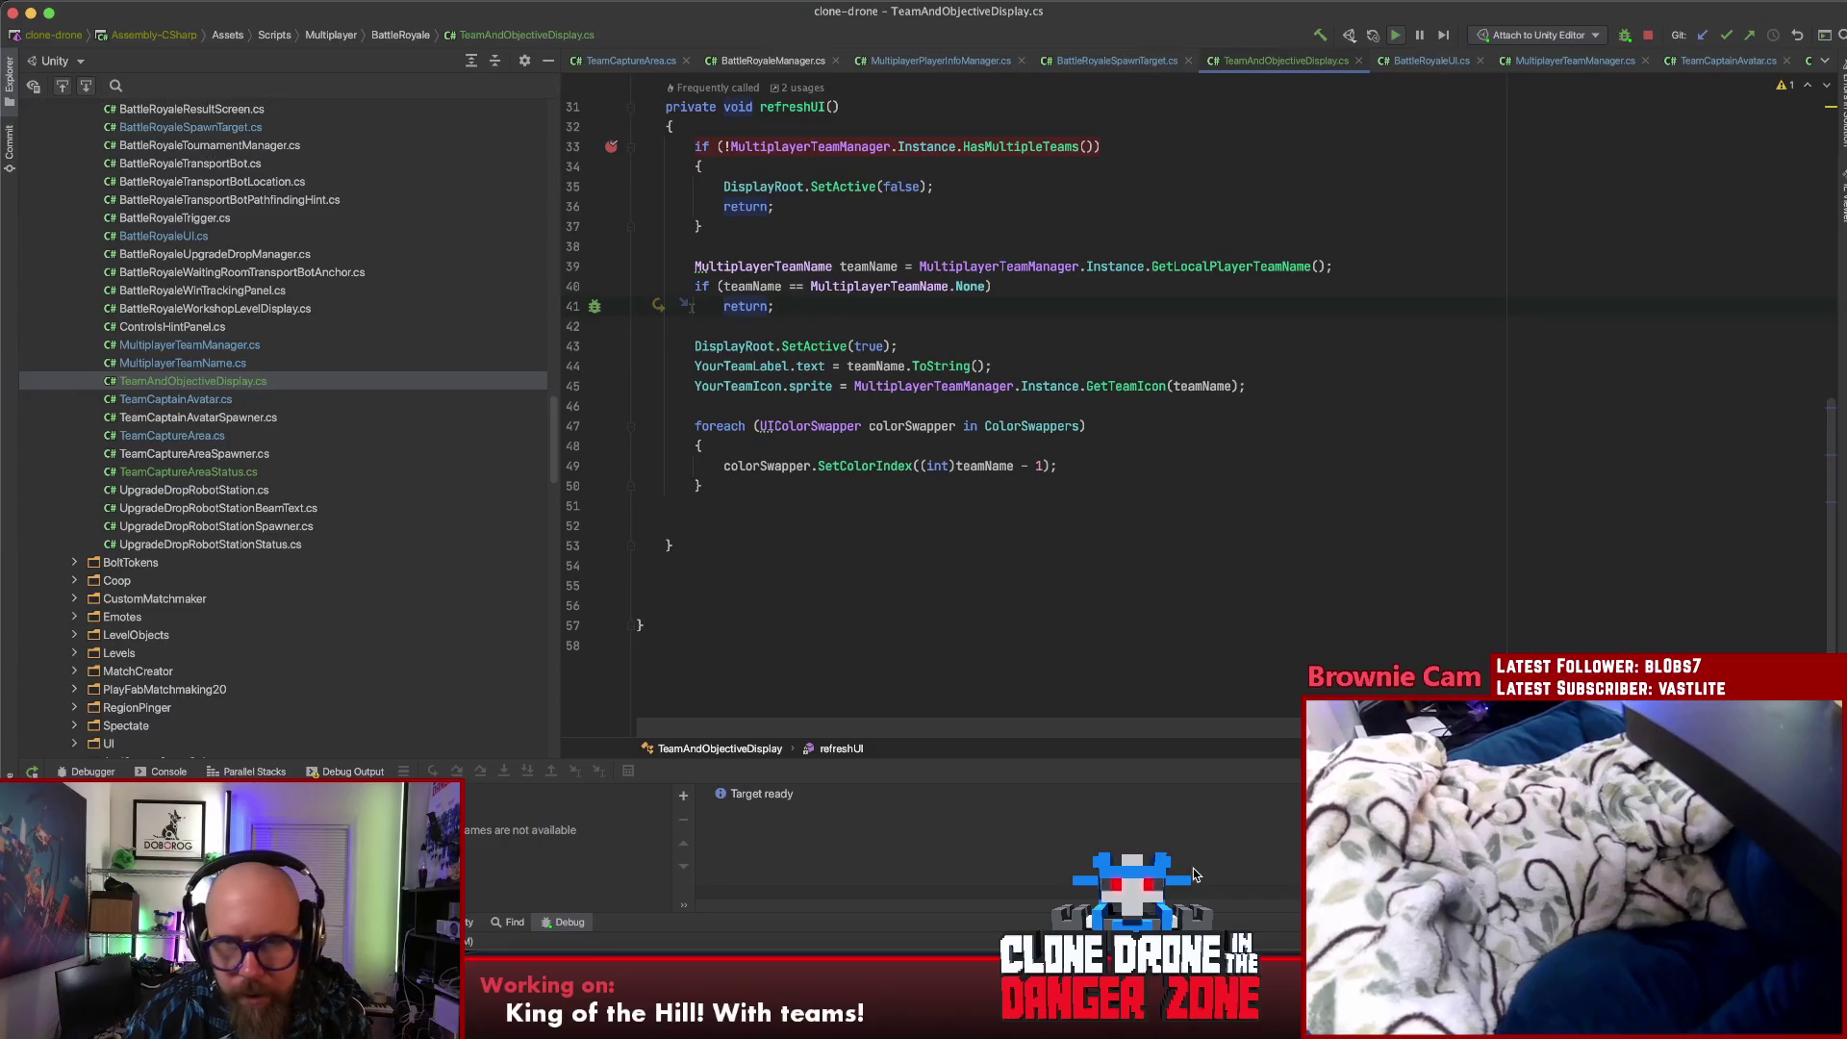
key(super+Tab)
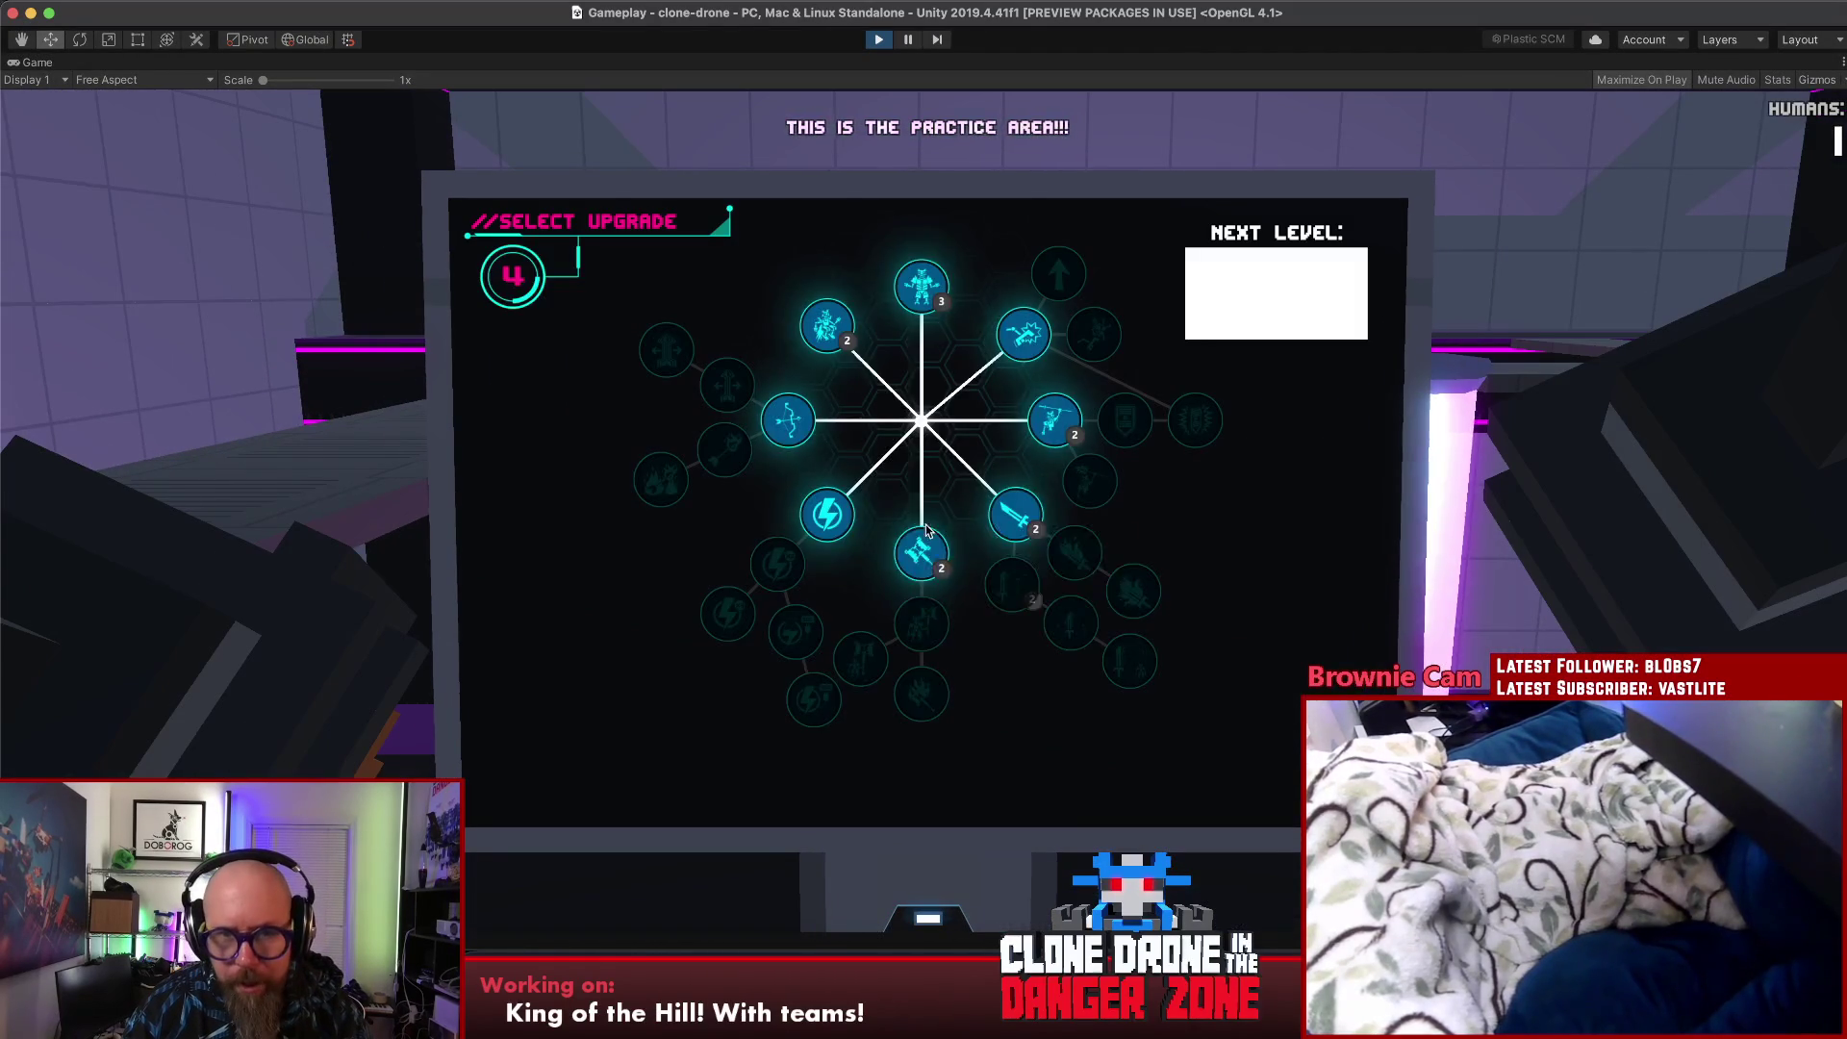
click(915, 544)
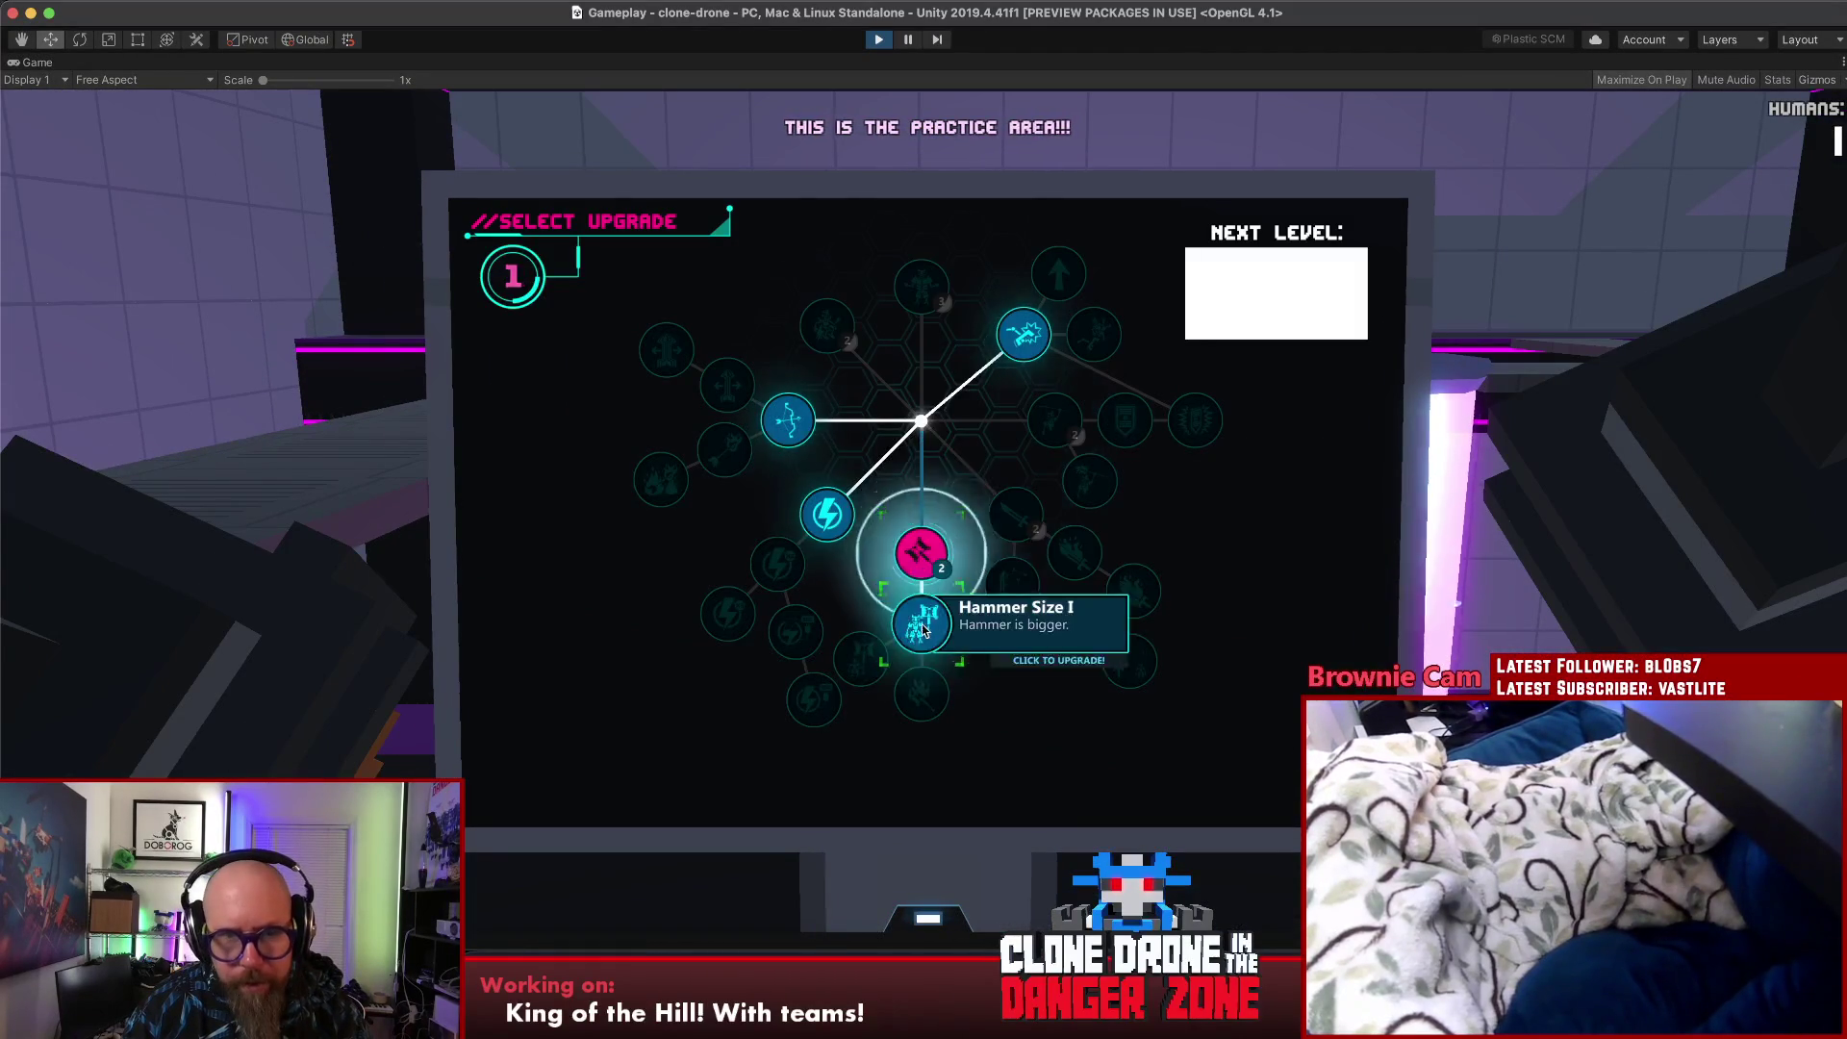
click(866, 610)
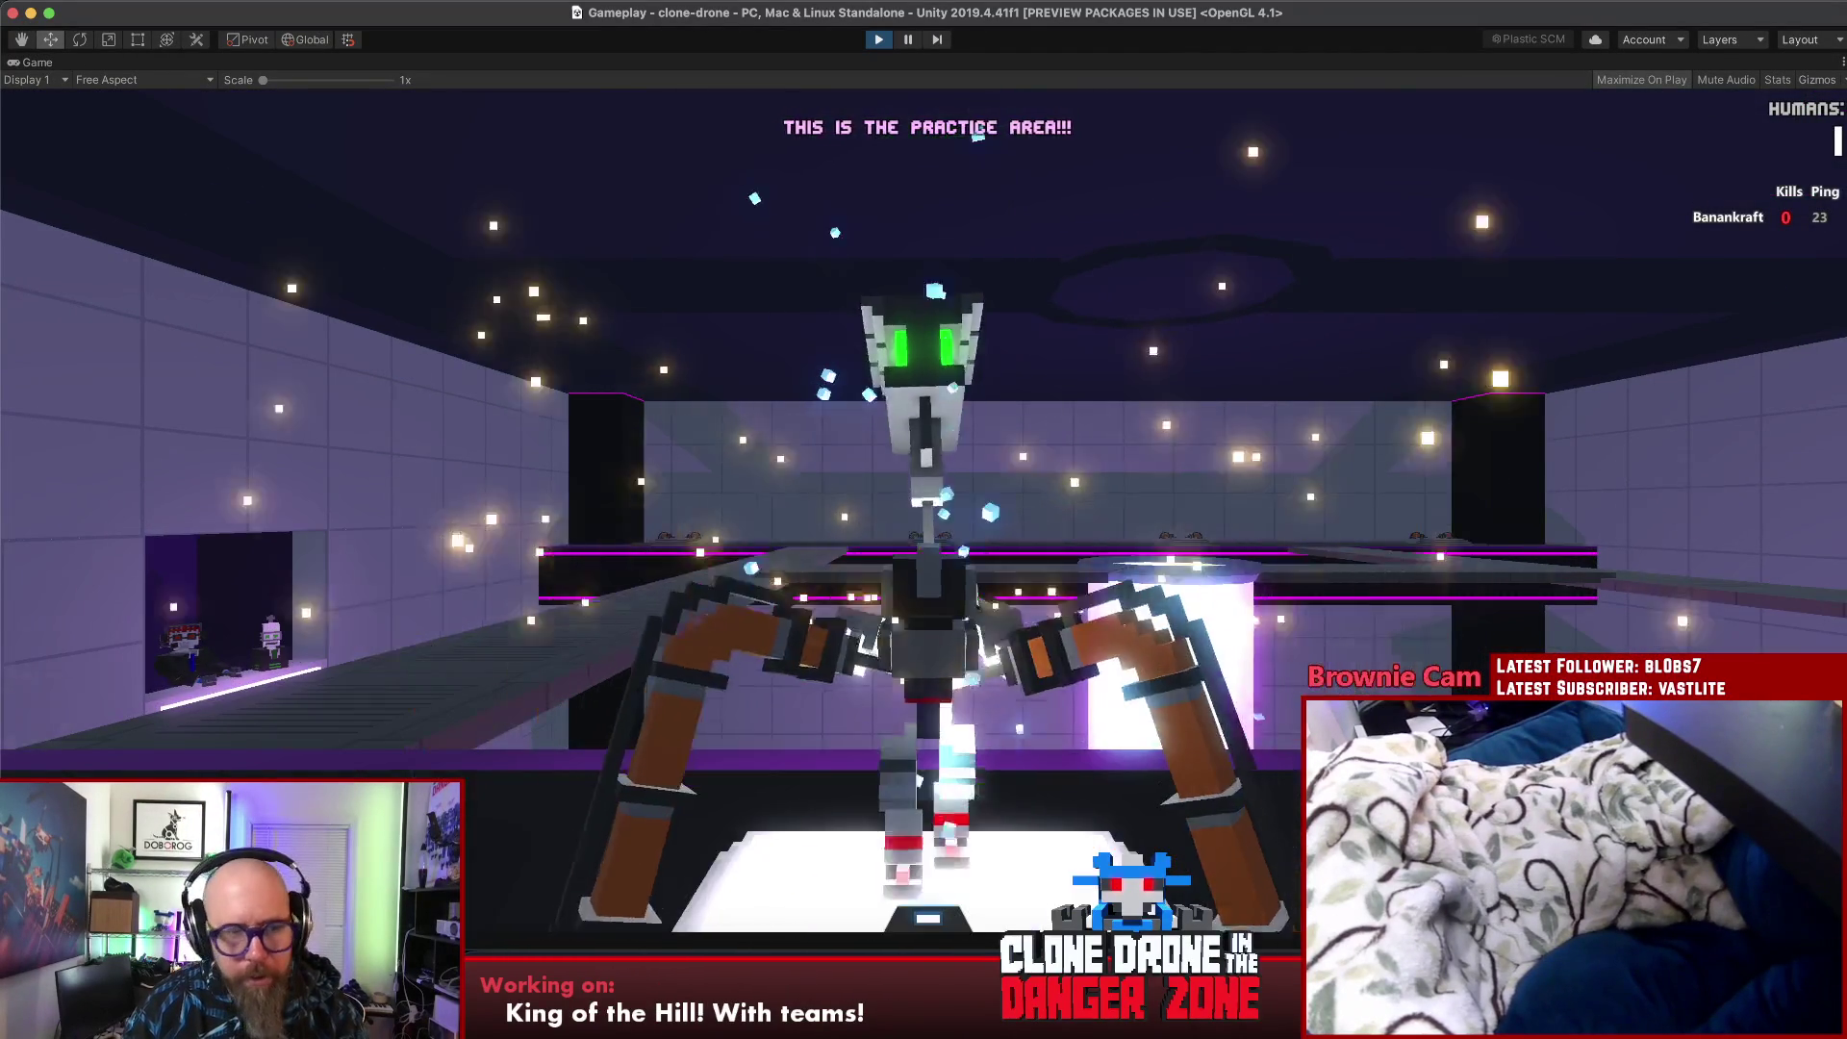
key(Escape)
click(960, 757)
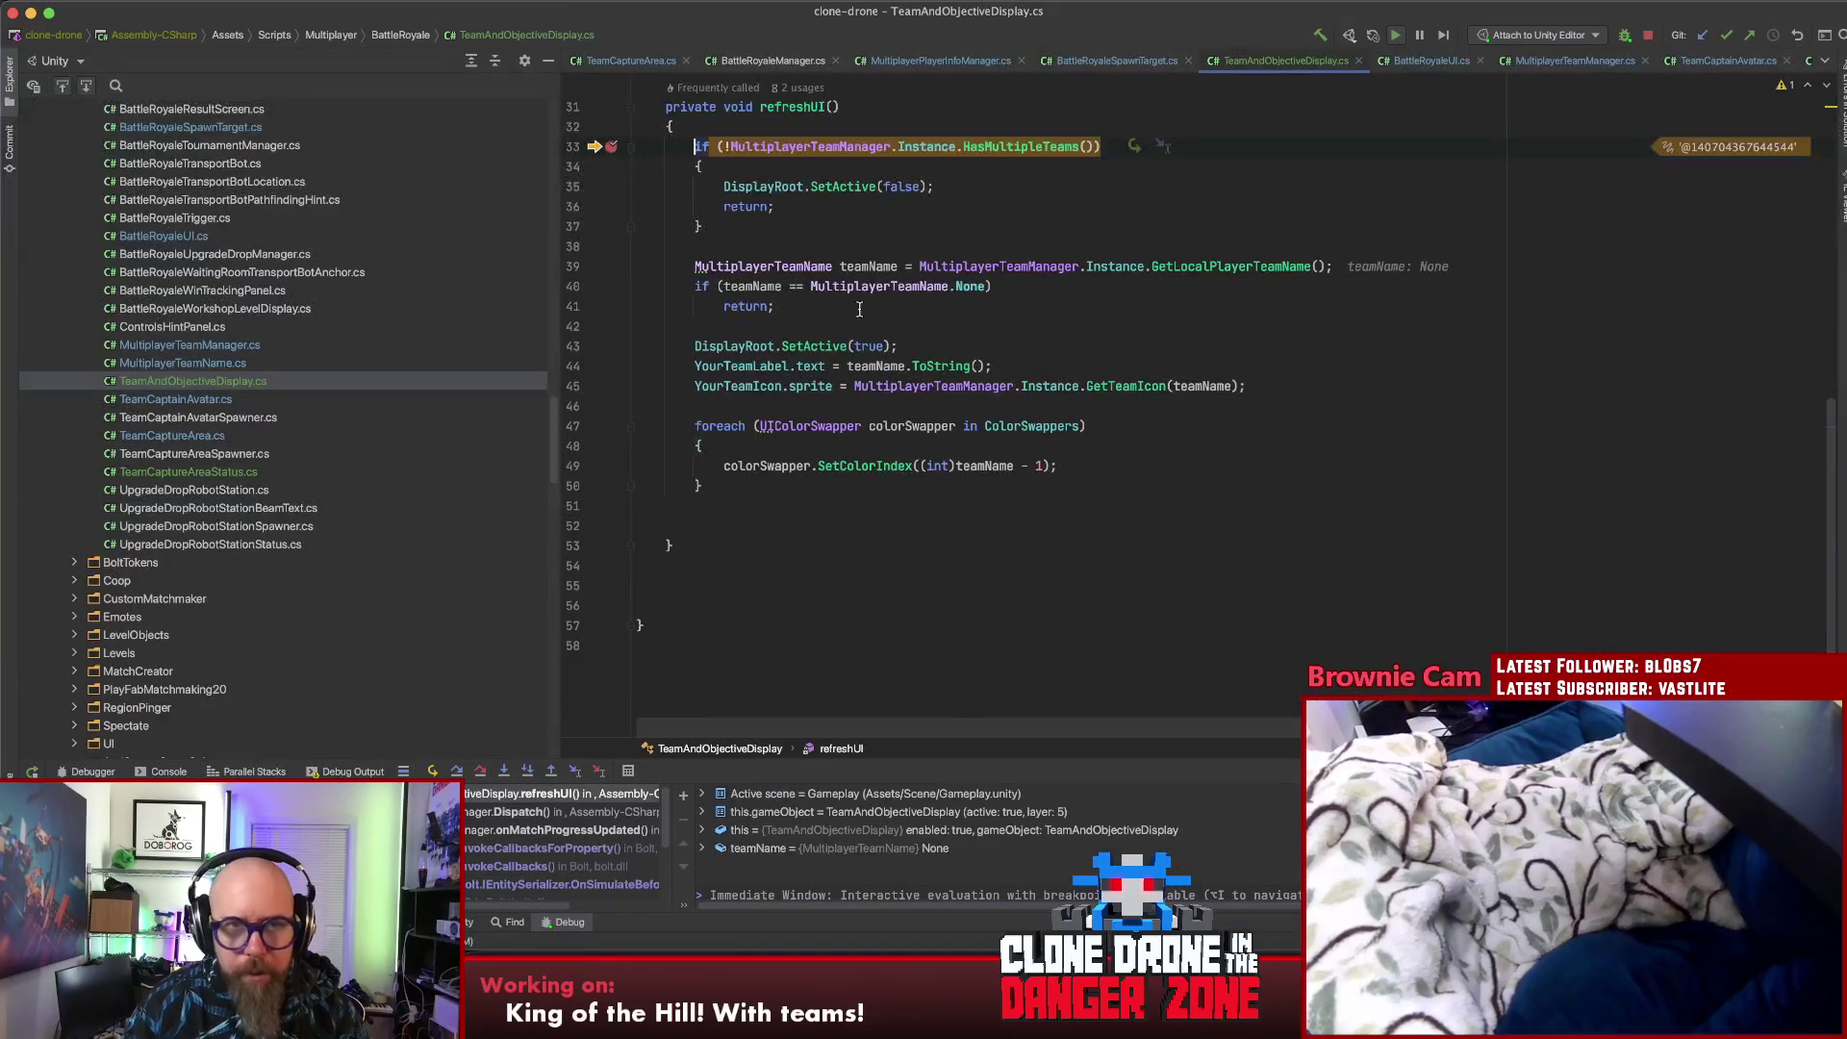
- Step through refreshUI on the next breakpoint hits to the method's end, seeing teamName as None
key(F10)
key(F10)
key(F10)
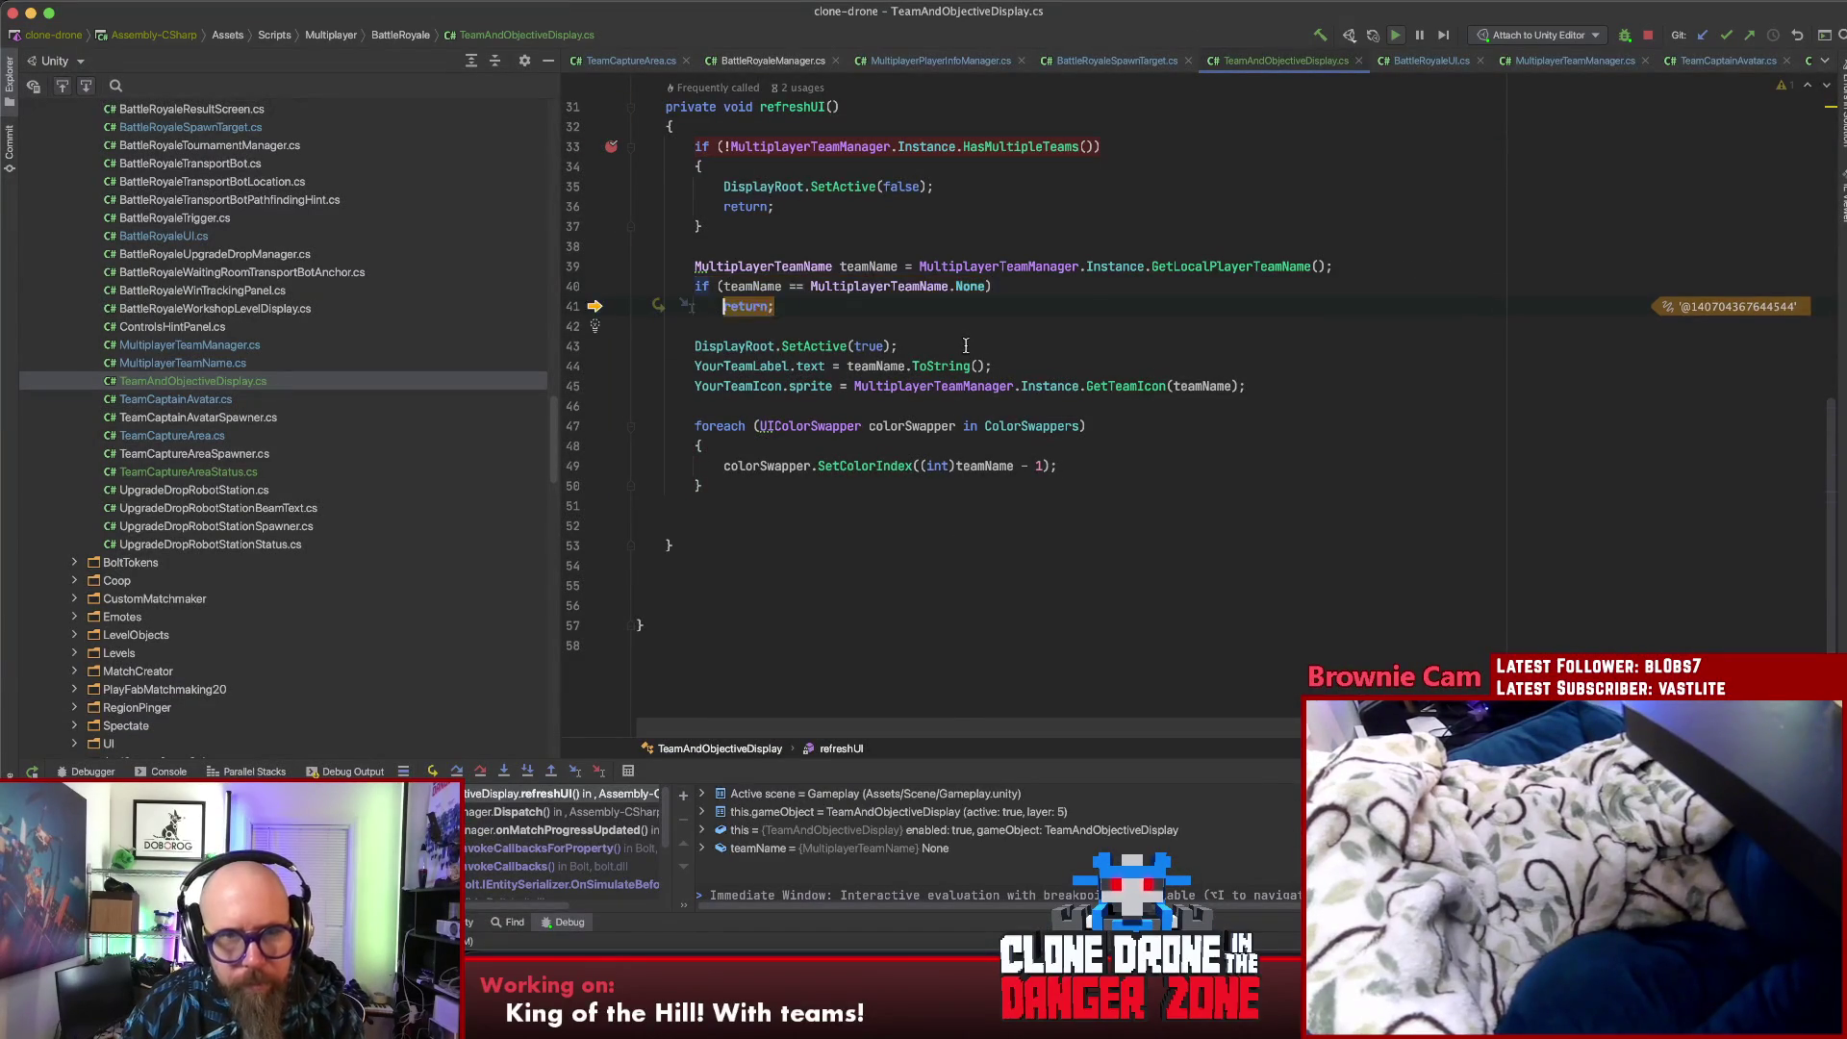
click(434, 770)
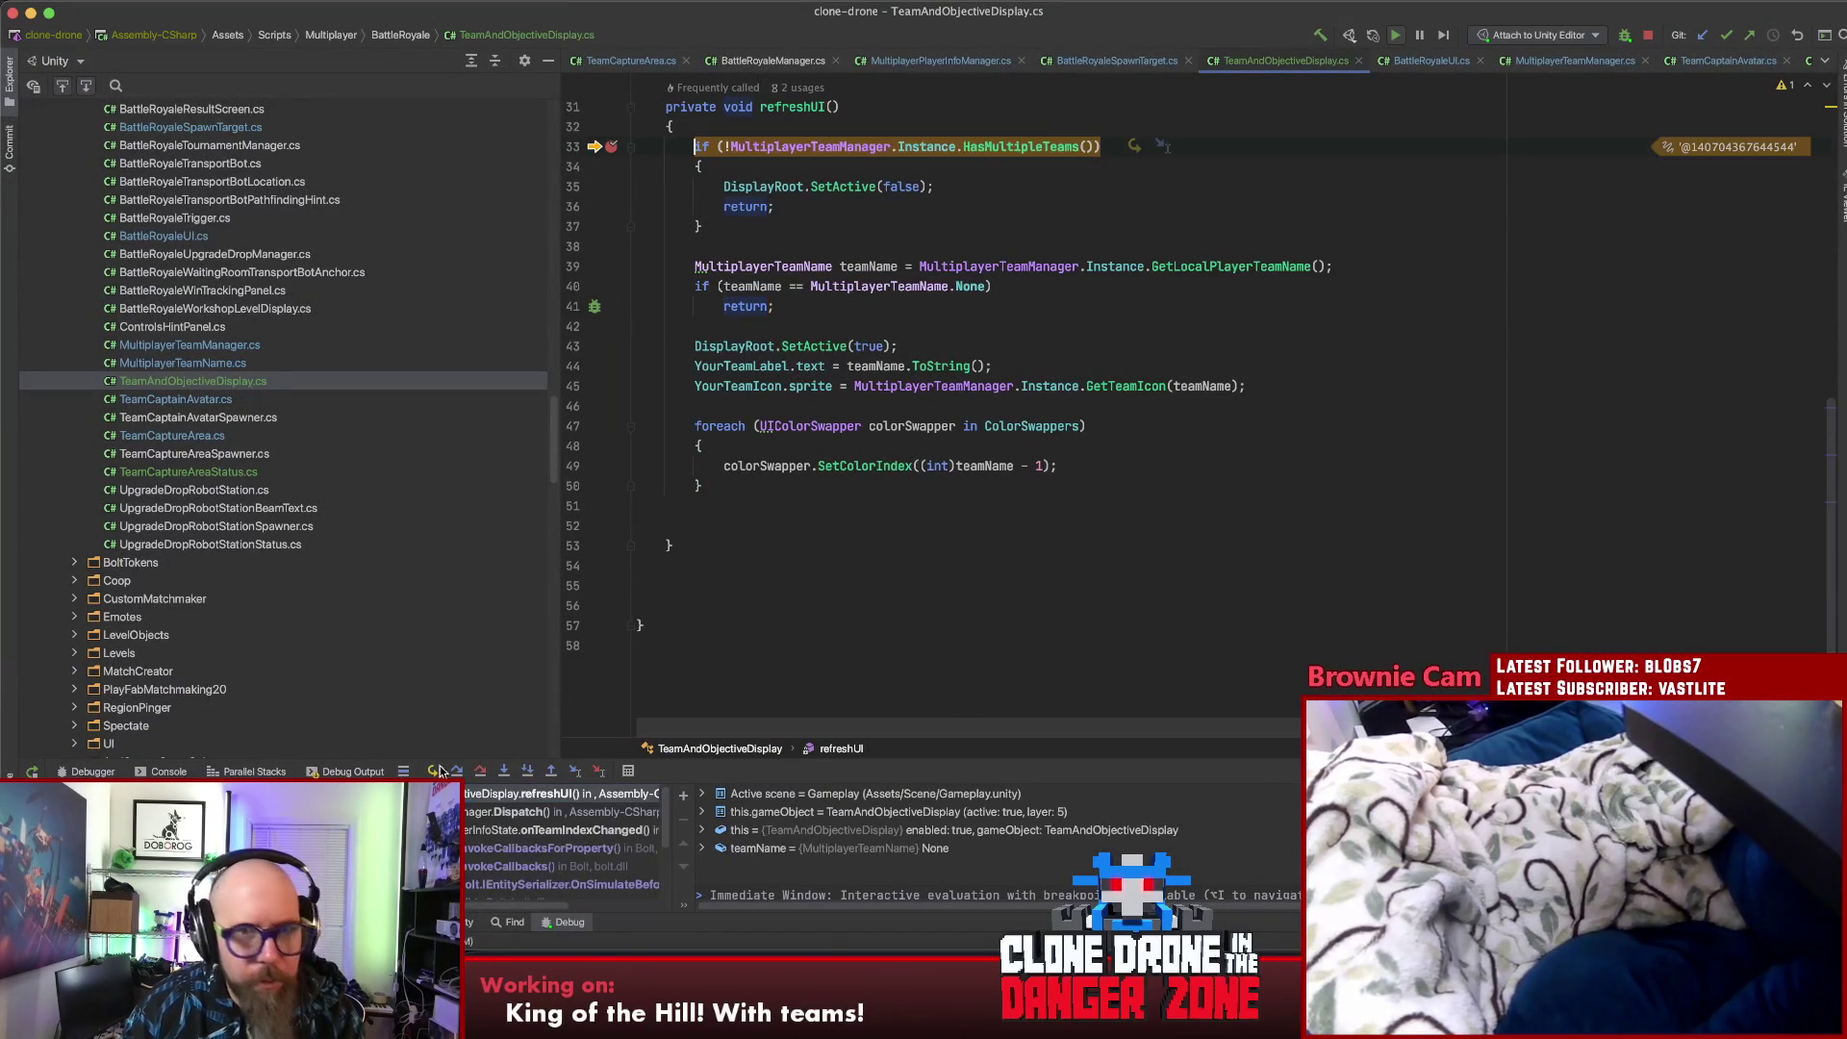
key(F10)
key(F10)
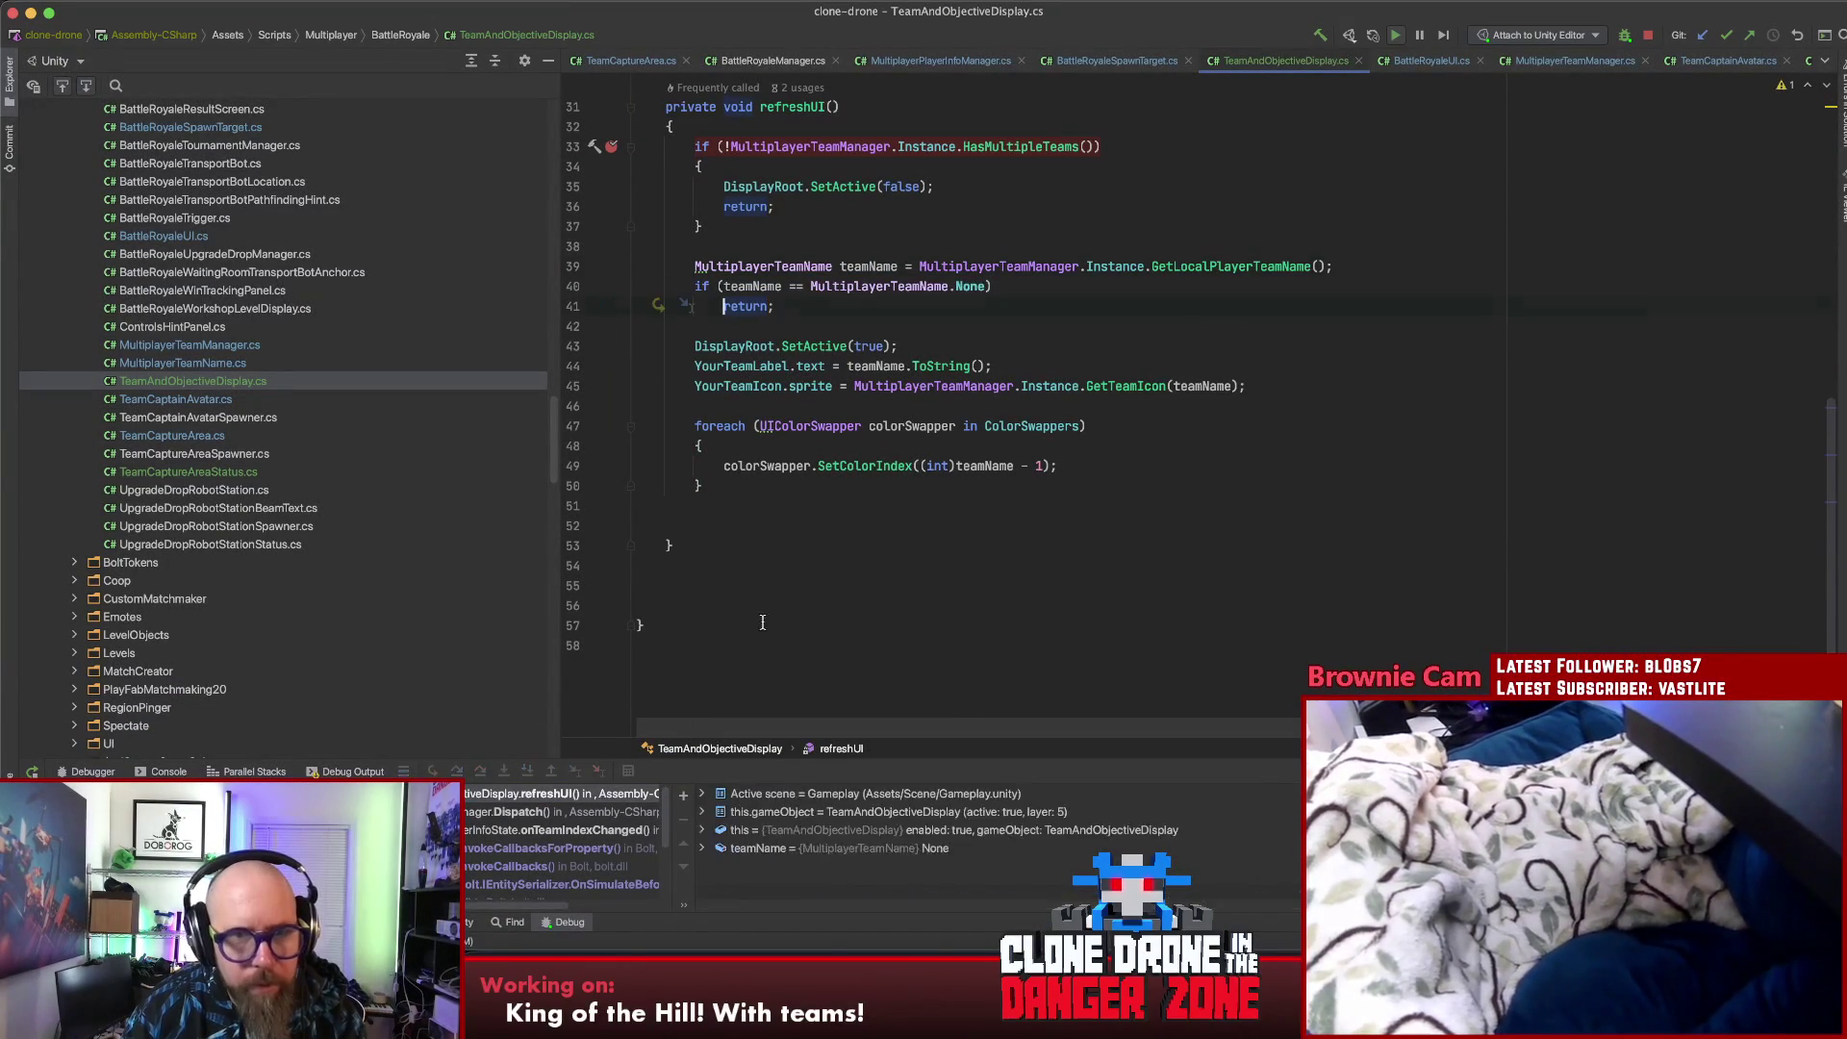
key(F10)
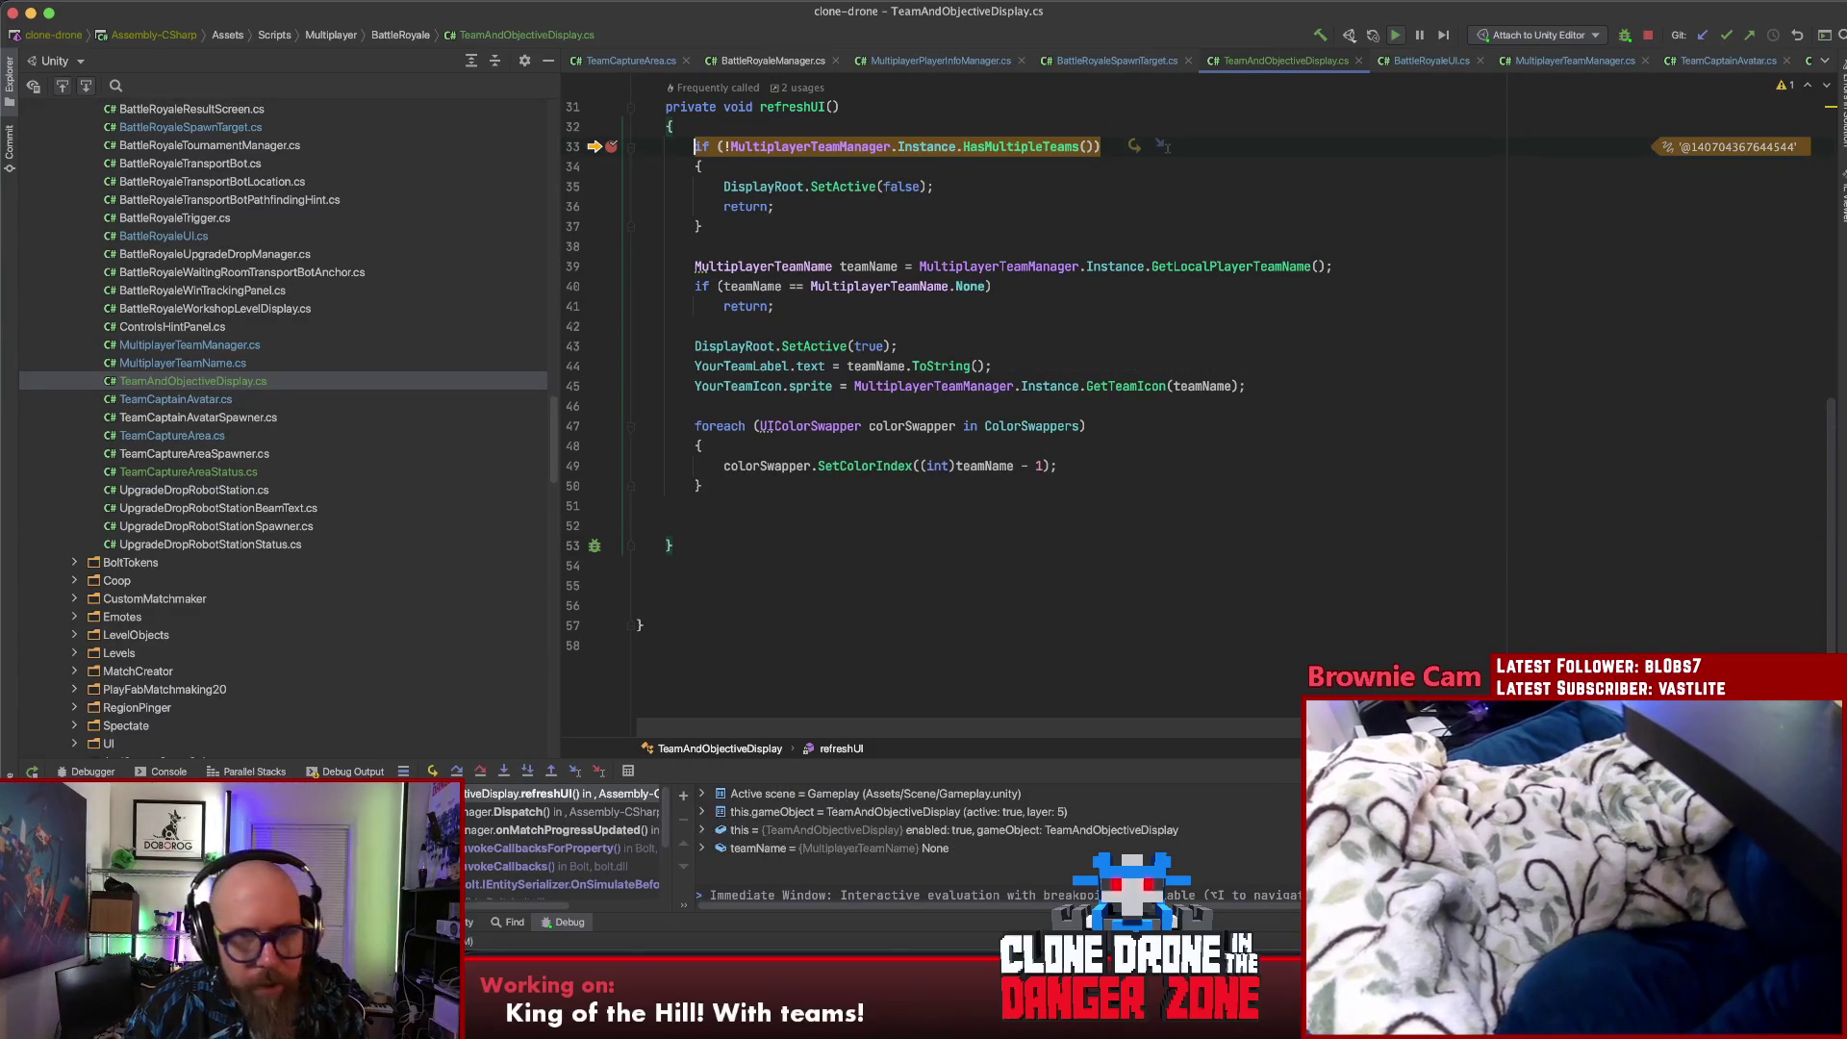
key(F5)
key(F10)
key(F10)
key(F10)
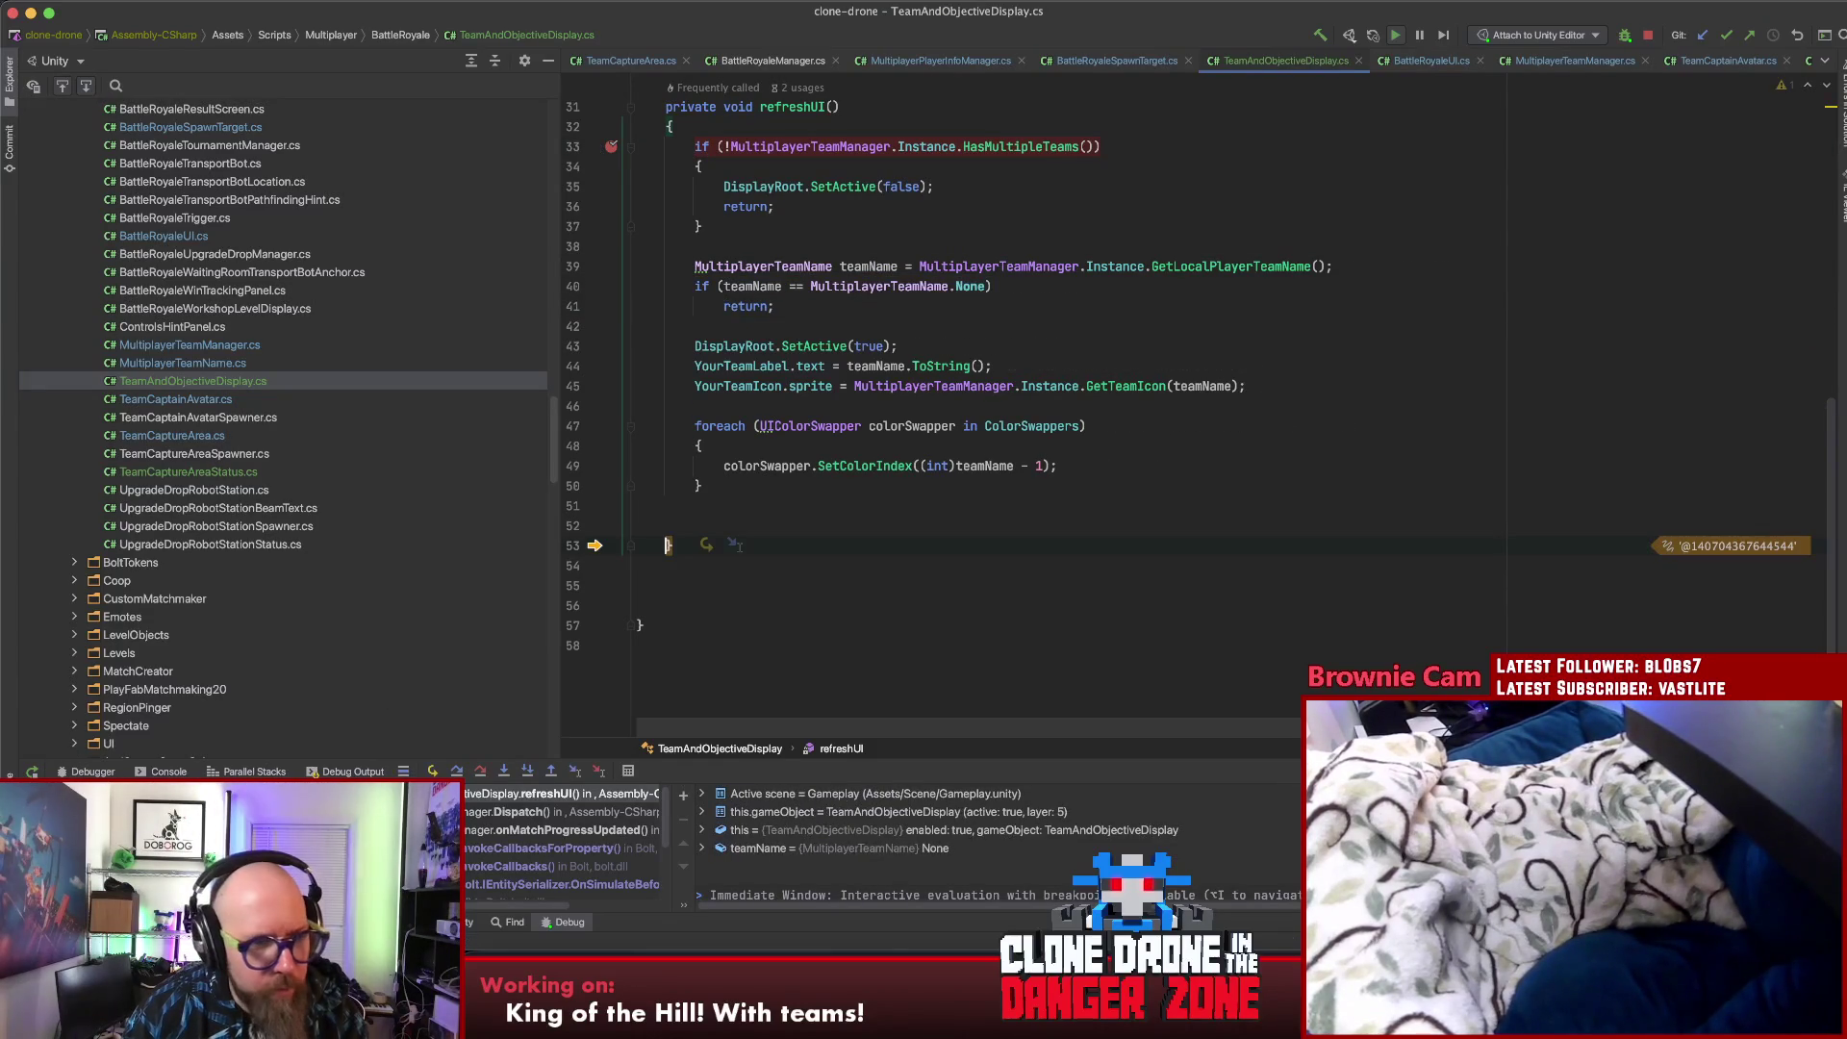